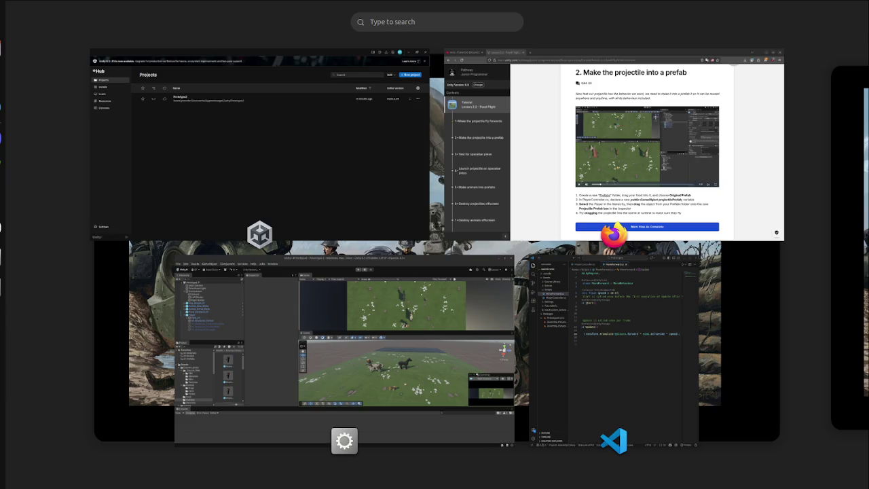
- Close the Activities overview to return to the Food Flight tutorial in Firefox
key(Escape)
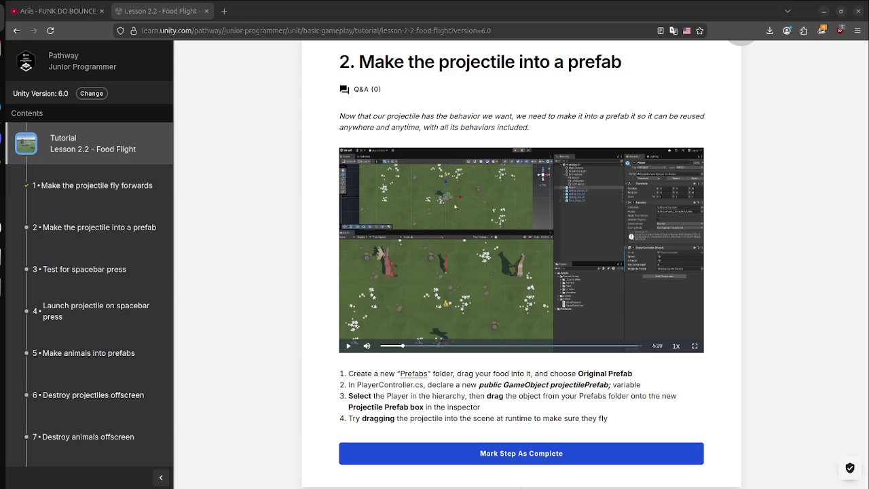
right_click(193, 136)
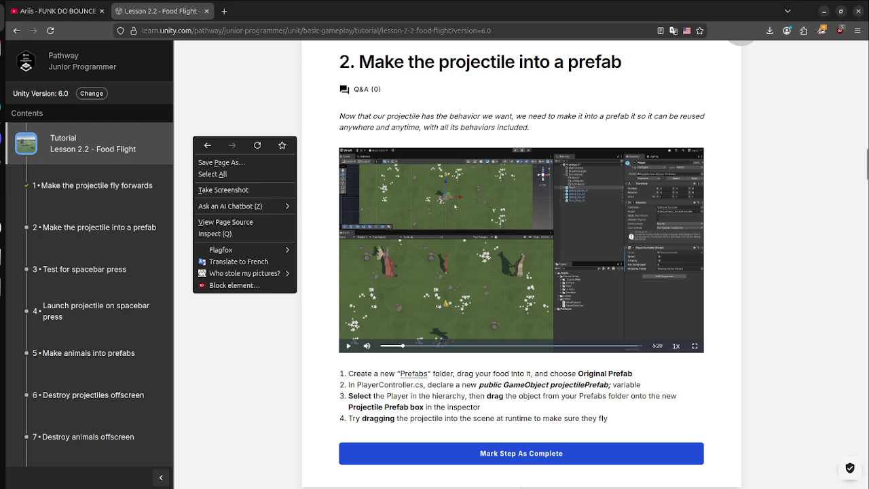
click(231, 259)
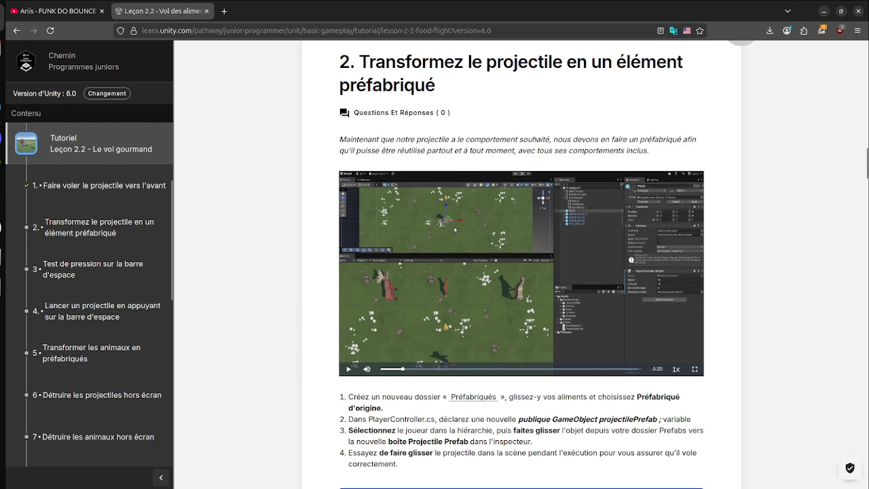
right_click(318, 157)
click(369, 283)
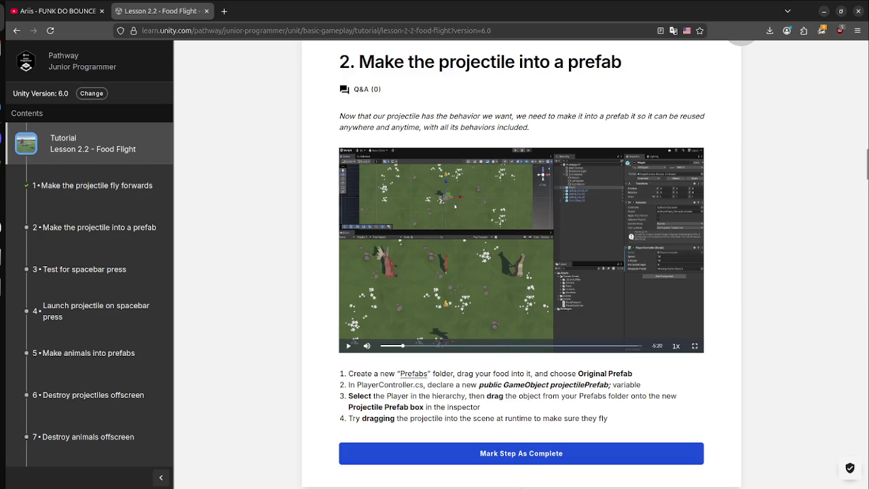
right_click(304, 156)
click(348, 281)
right_click(277, 262)
click(312, 387)
right_click(243, 280)
click(278, 404)
right_click(272, 261)
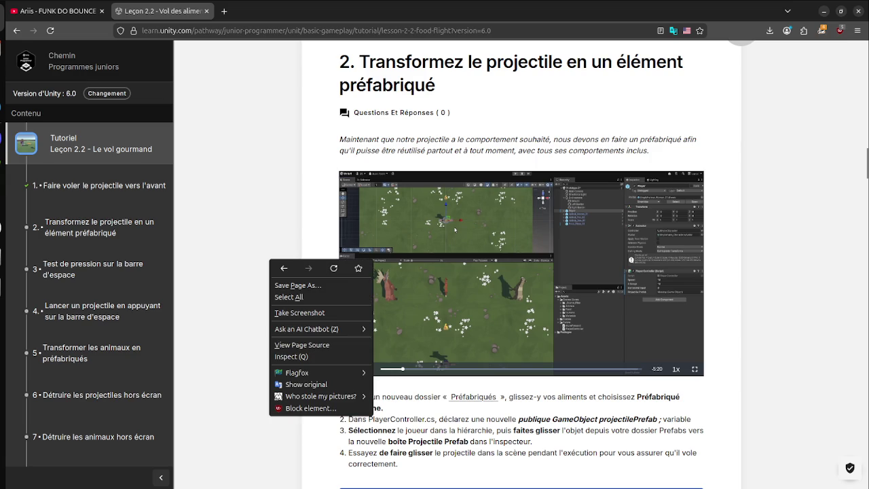
click(302, 384)
right_click(247, 263)
click(291, 388)
right_click(287, 314)
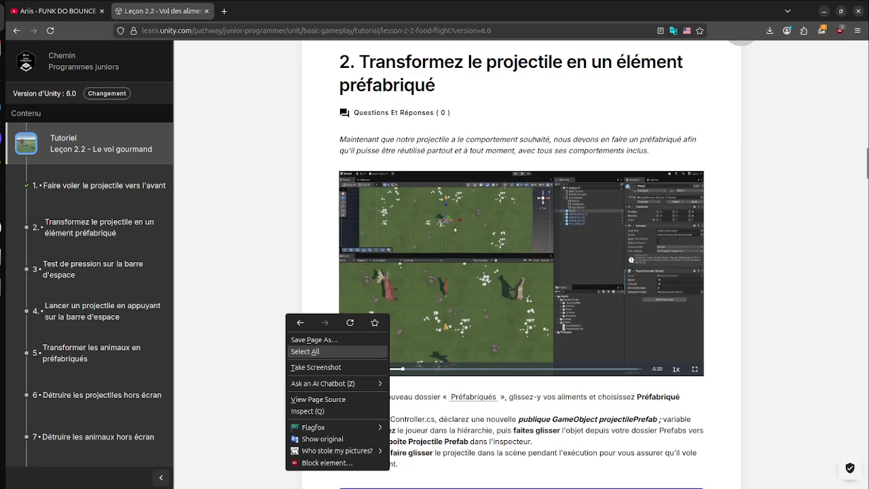
click(319, 439)
right_click(272, 286)
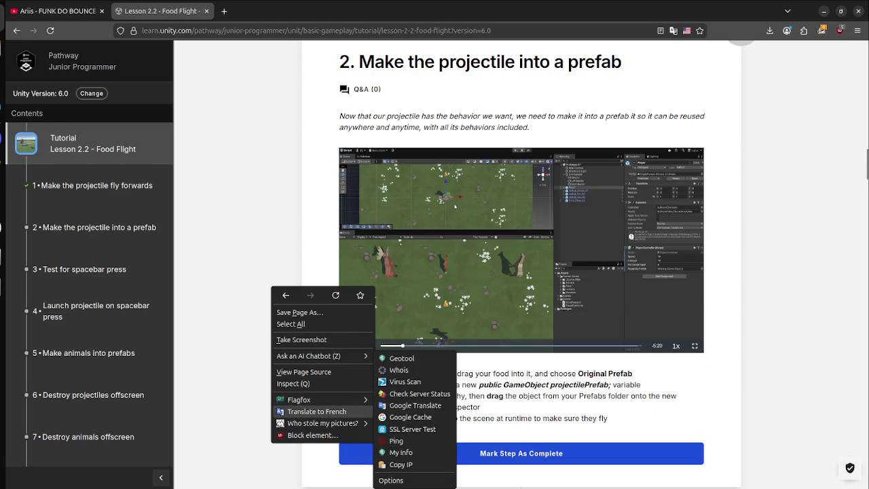
click(316, 411)
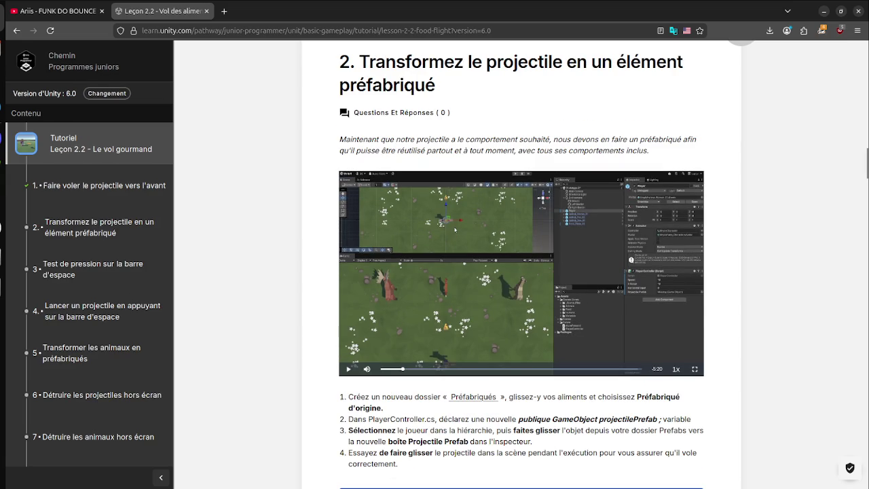
right_click(295, 320)
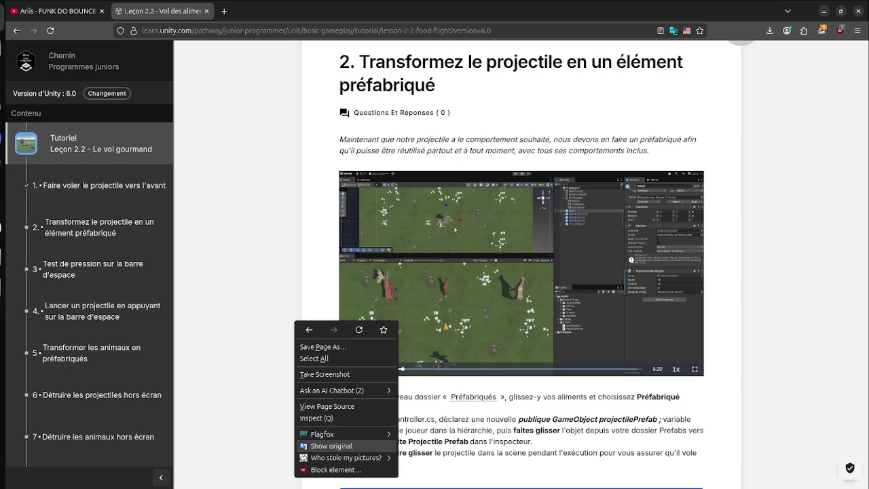
click(319, 446)
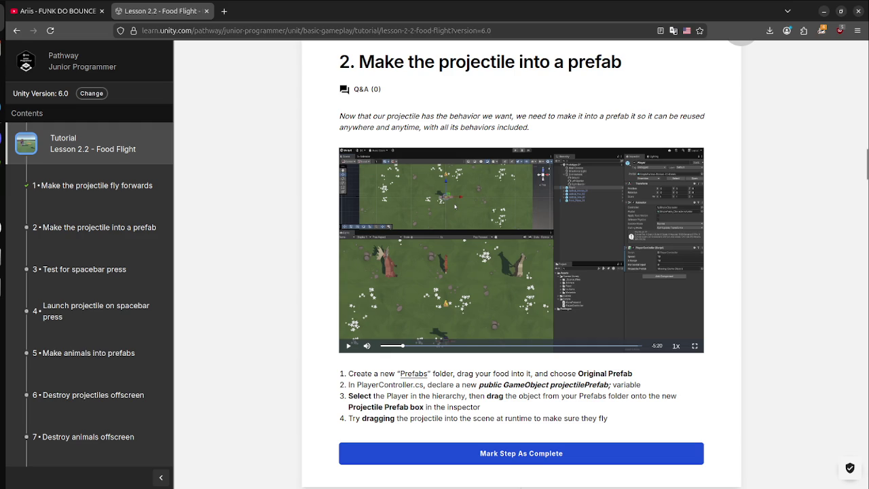
click(224, 11)
- Search DuckDuckGo for 'china information', then refine the query to 'china information chanel'
text(ch)
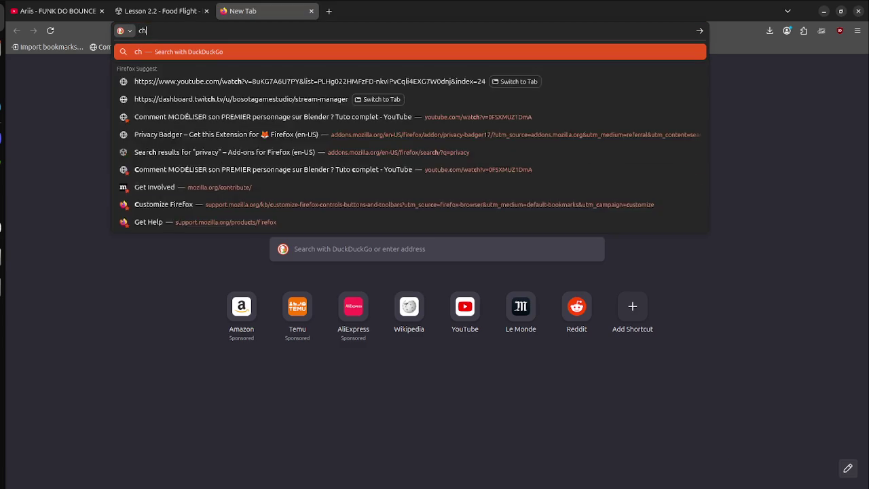
text(ina information)
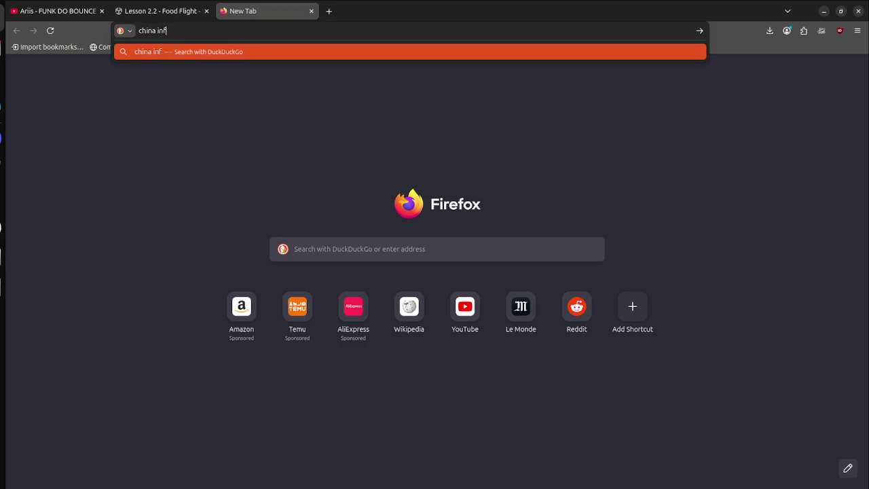
key(Return)
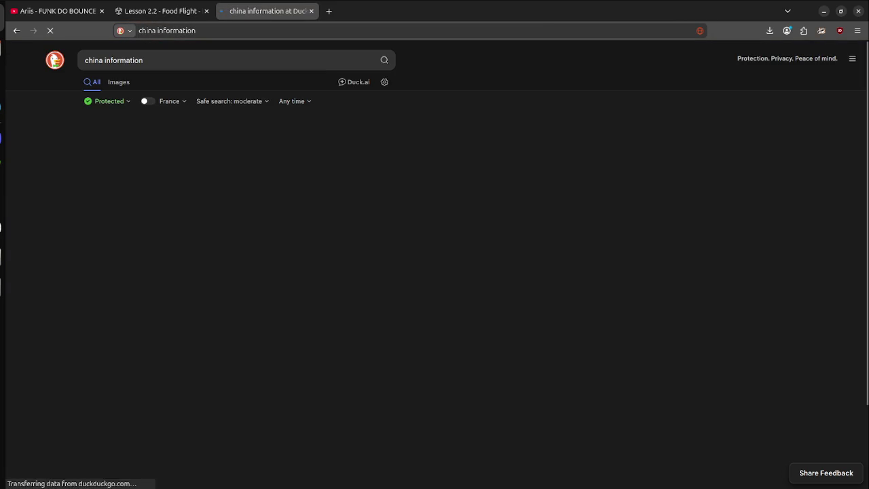
scroll(204, 234, down, 3)
scroll(203, 234, down, 3)
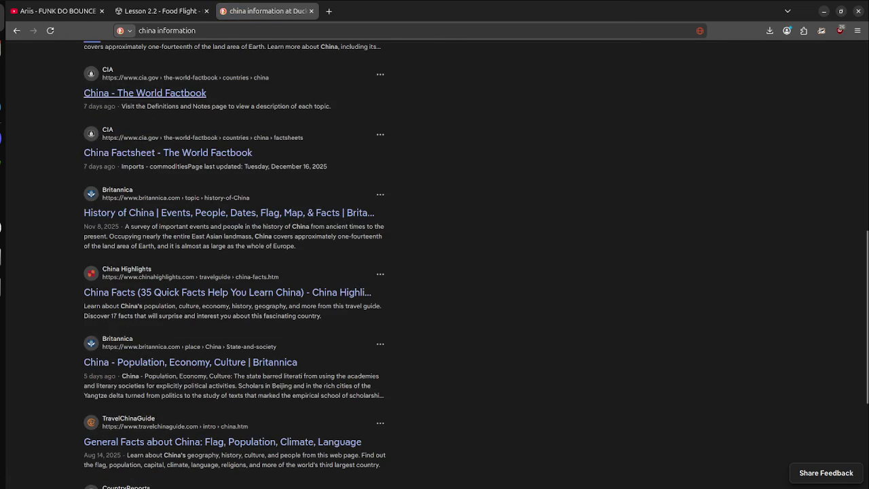
scroll(203, 234, up, 6)
click(204, 59)
text(chanel)
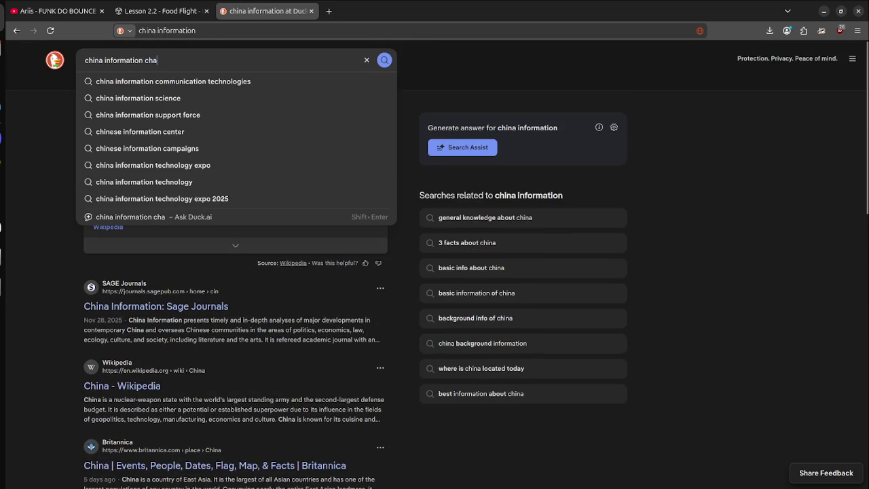
scroll(235, 271, down, 3)
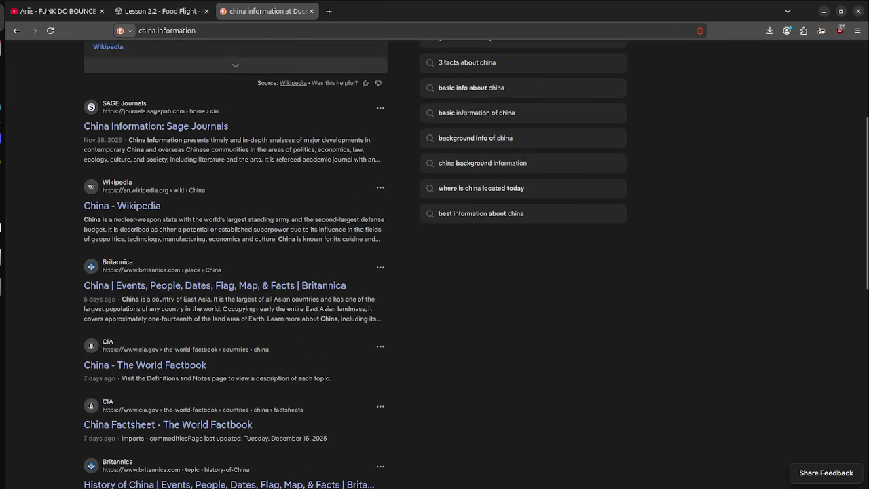
scroll(235, 271, up, 3)
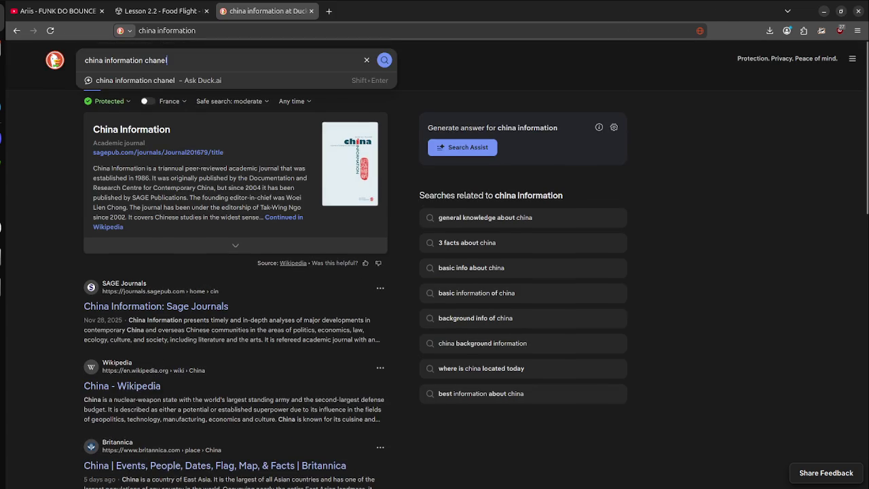
scroll(235, 271, down, 3)
scroll(234, 271, up, 3)
key(Return)
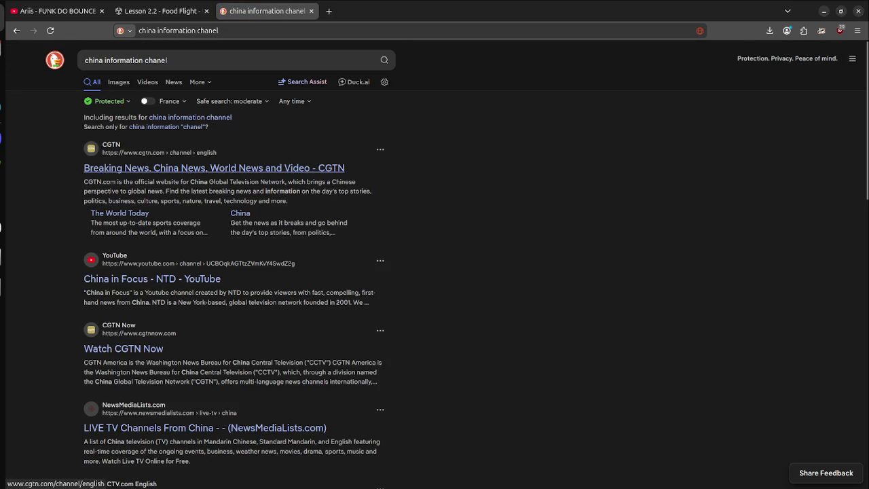
- Open the CGTN English channel result, go back, and open the CGTN Breaking News result
click(244, 168)
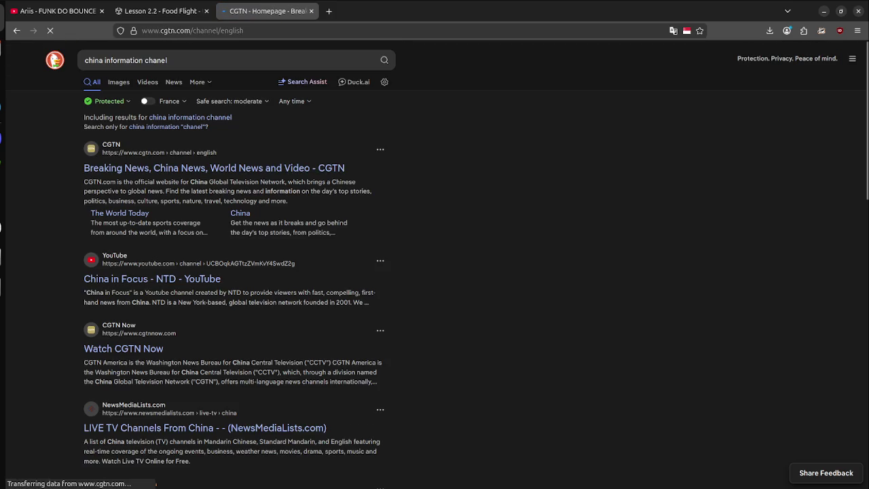
scroll(434, 271, down, 4)
scroll(435, 271, up, 4)
scroll(435, 271, down, 8)
scroll(435, 271, down, 5)
key(alt+Left)
scroll(434, 271, down, 10)
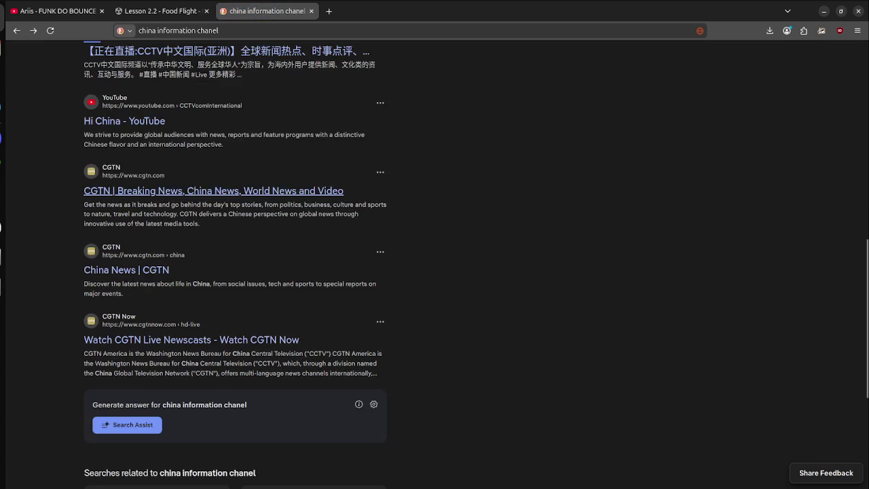
scroll(434, 271, down, 3)
scroll(435, 272, up, 15)
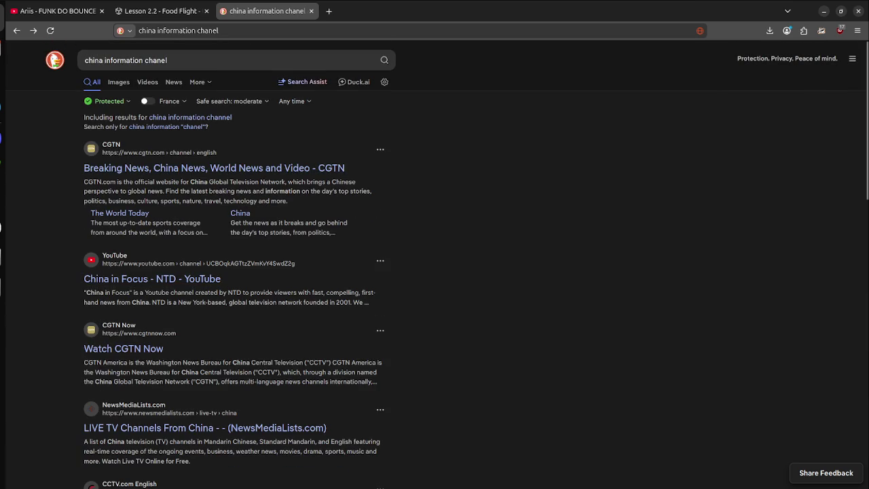
click(214, 167)
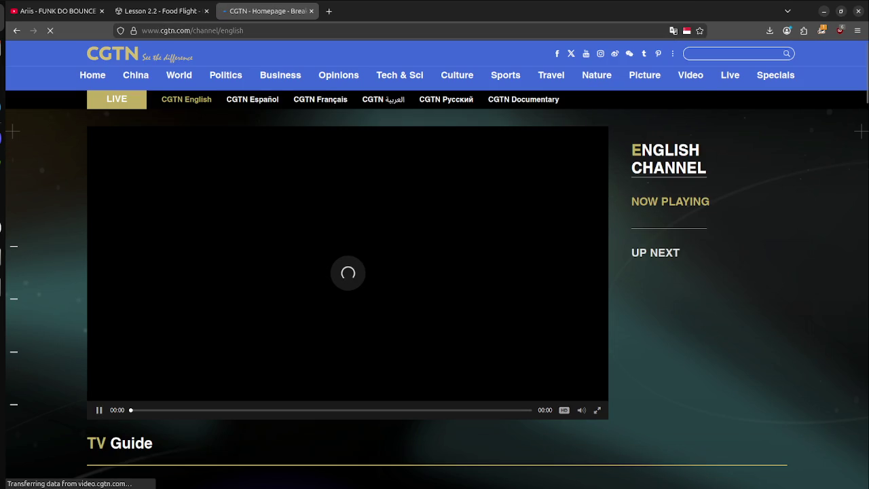
drag(268, 30, 204, 31)
text(n)
key(Return)
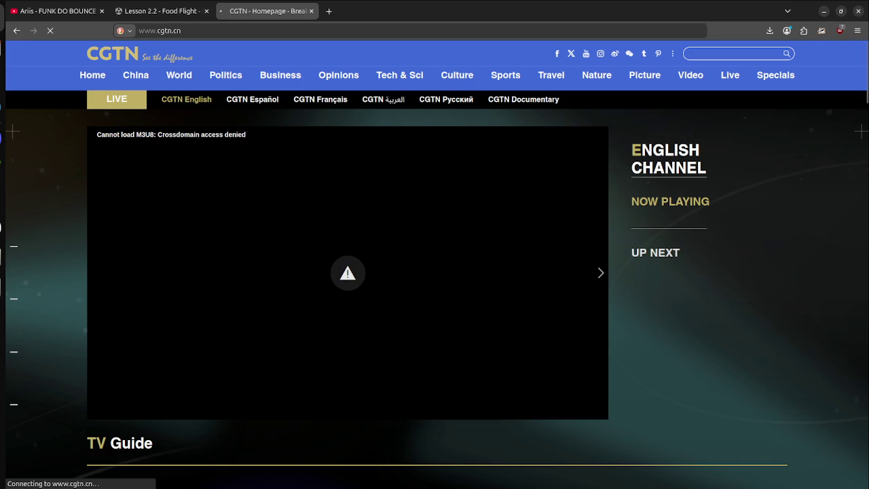
scroll(435, 271, down, 10)
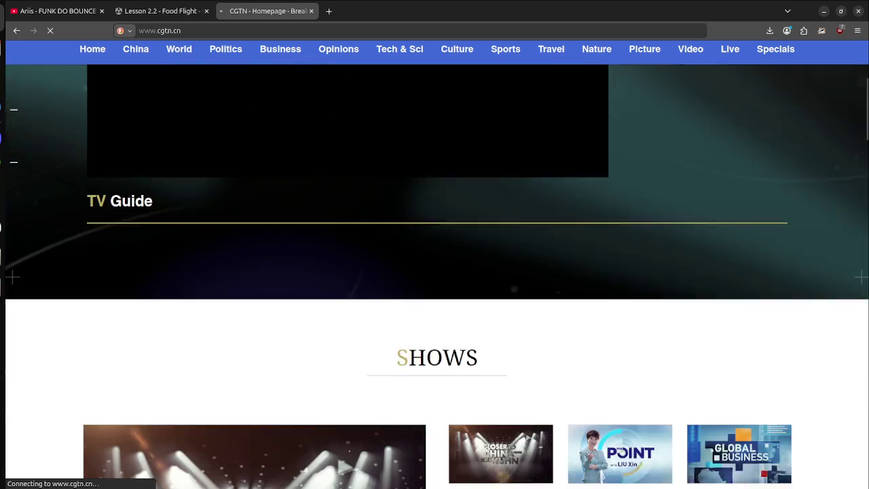
scroll(435, 271, up, 10)
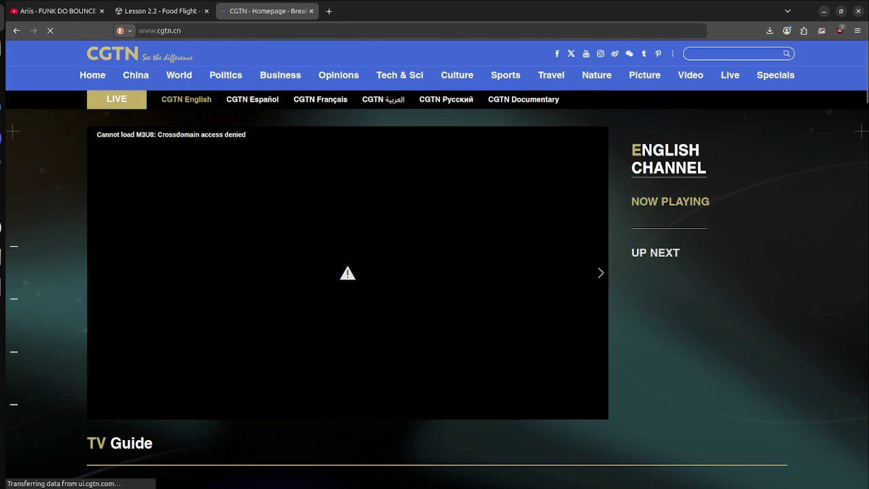
key(ctrl+t)
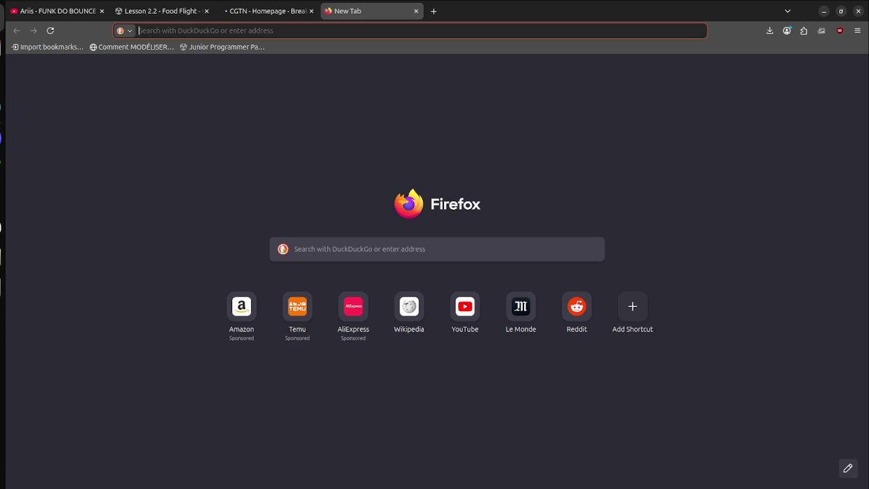
- Submit the query site:.cn from the address bar, dismissing the system handler prompts
text(site:.cn)
key(Return)
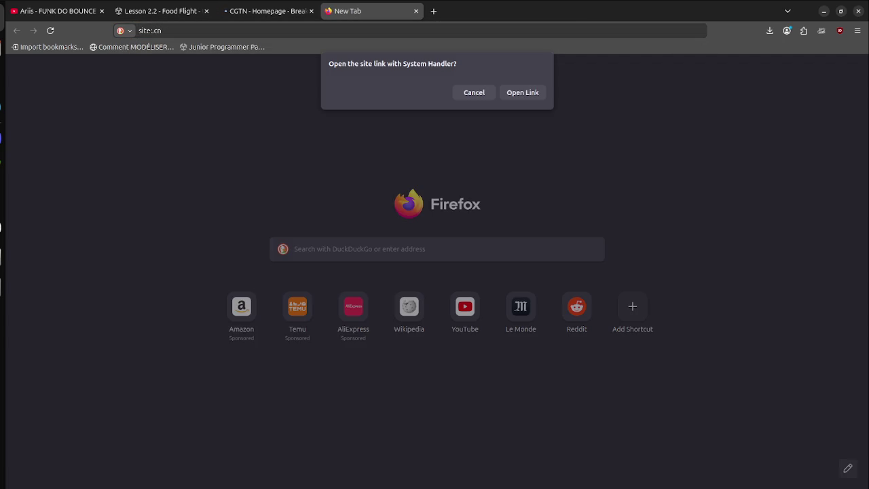
key(Tab)
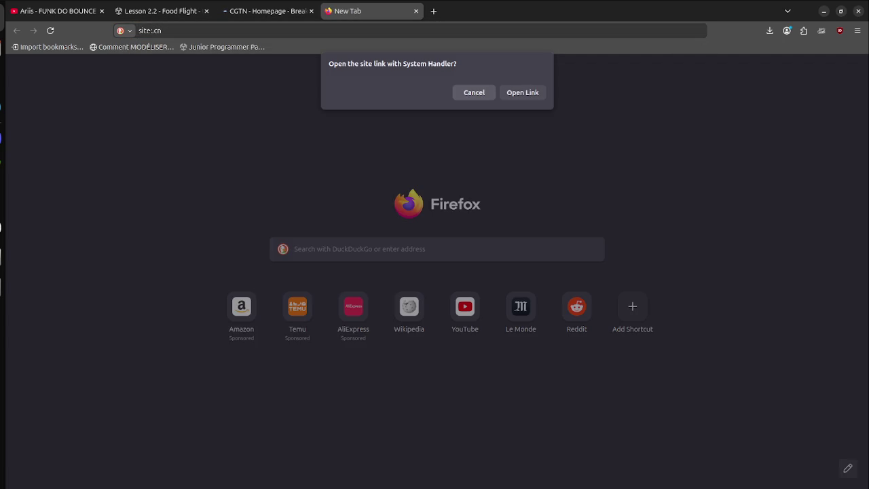
key(Return)
key(Return)
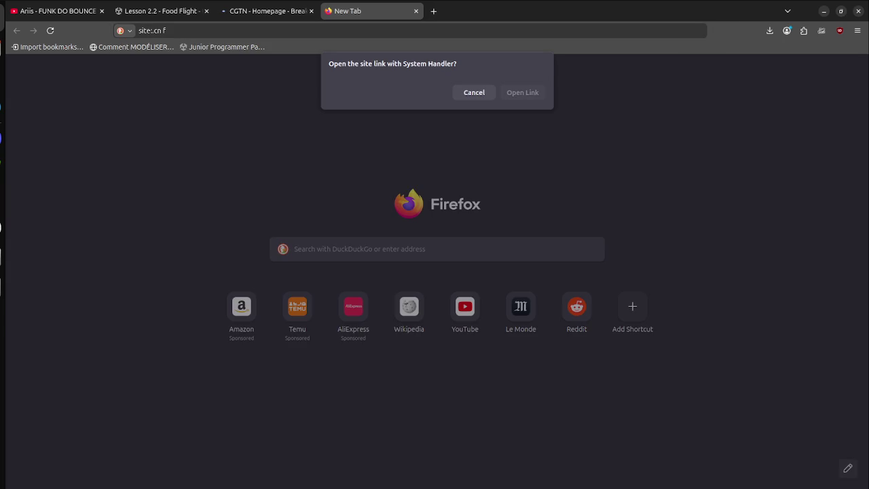
key(Escape)
text(f)
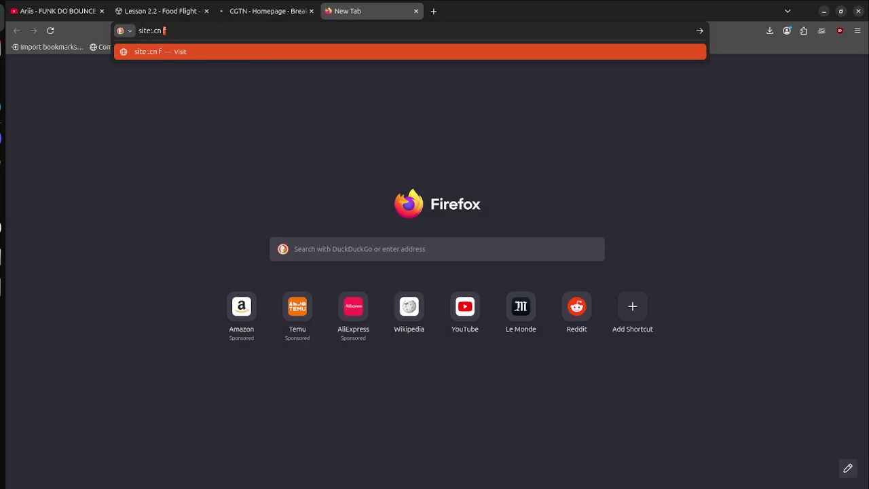
key(BackSpace)
key(Return)
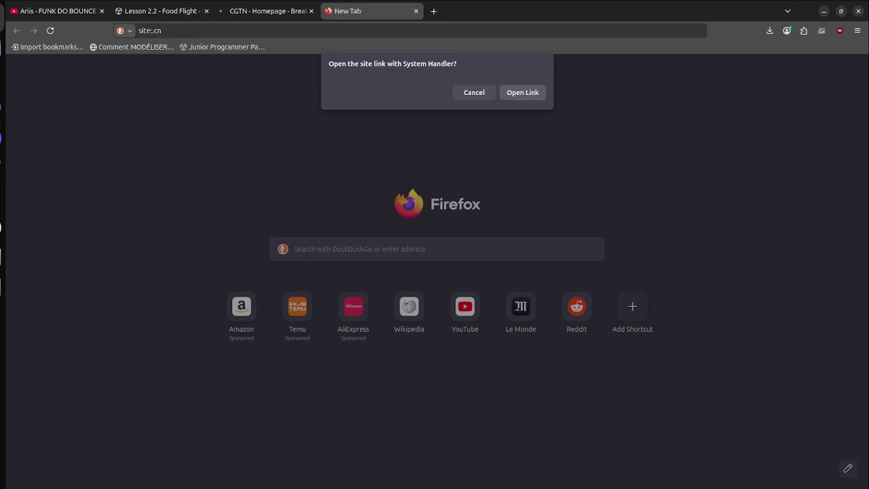
key(Return)
key(Escape)
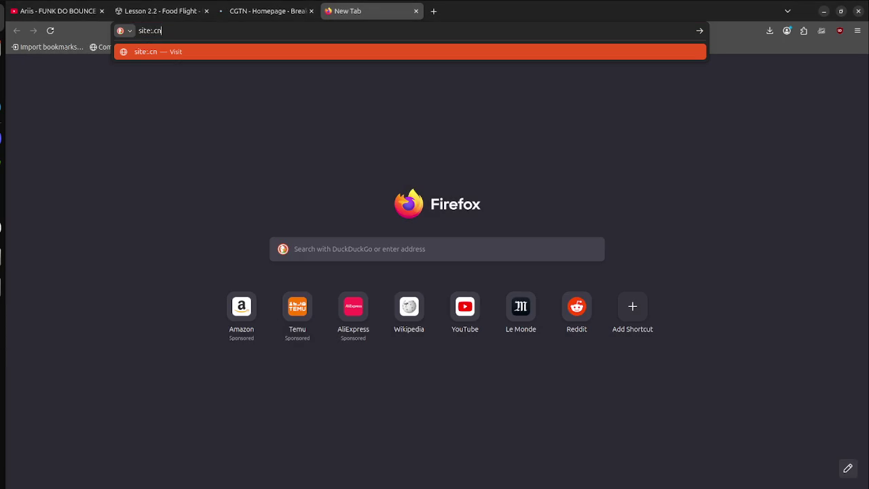
- Search Google for site:.cn "t", rerun it as site:.cn alone, and open the xmind.cn result
text( "t")
key(Return)
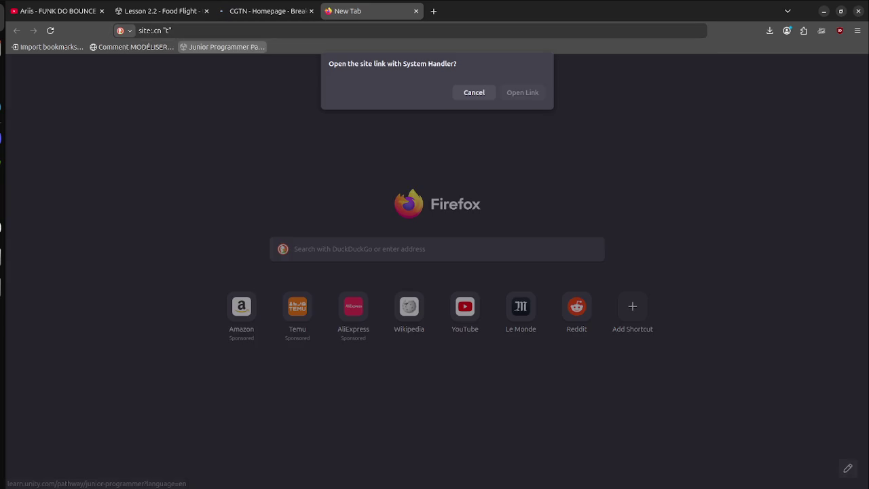
click(474, 92)
click(124, 31)
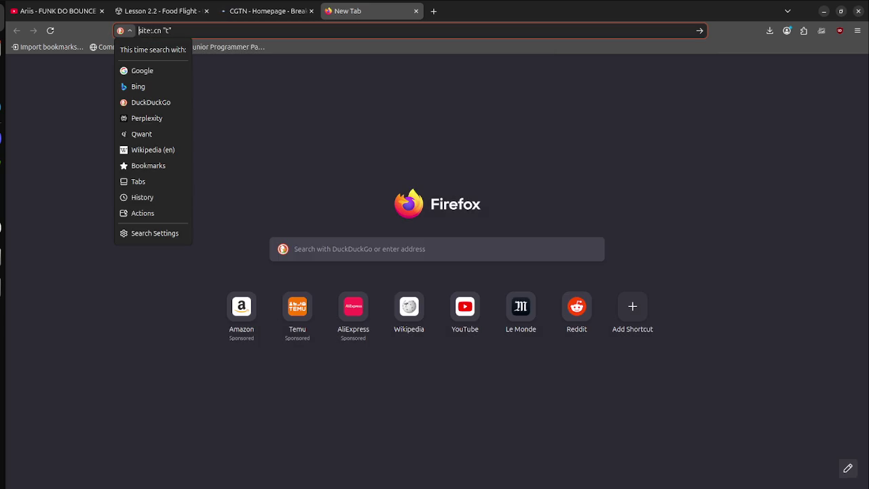
key(Return)
key(Return)
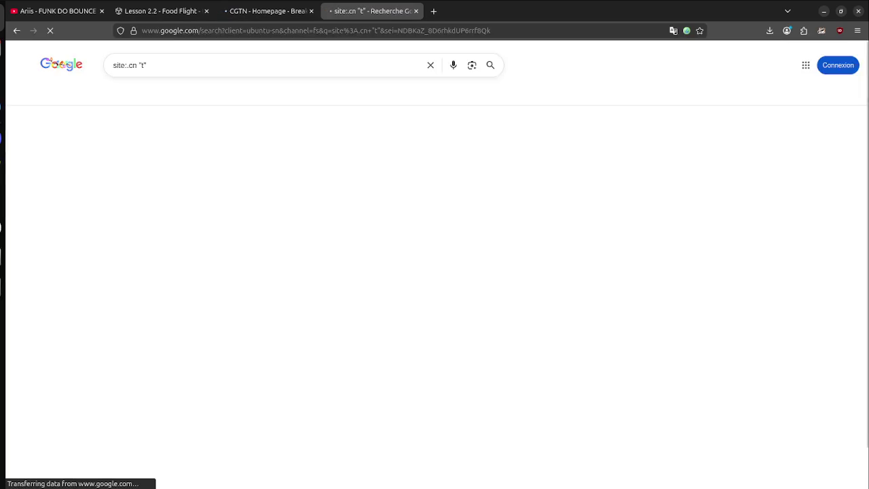
click(383, 403)
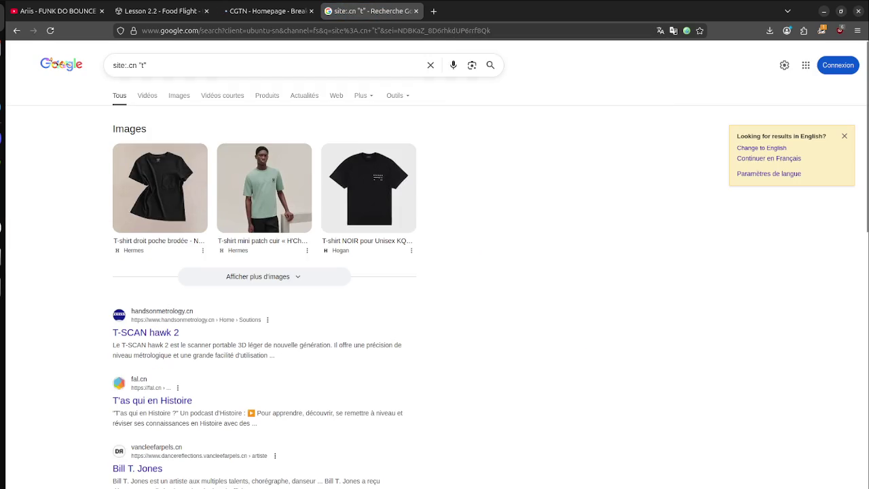
double_click(142, 65)
key(BackSpace)
key(Return)
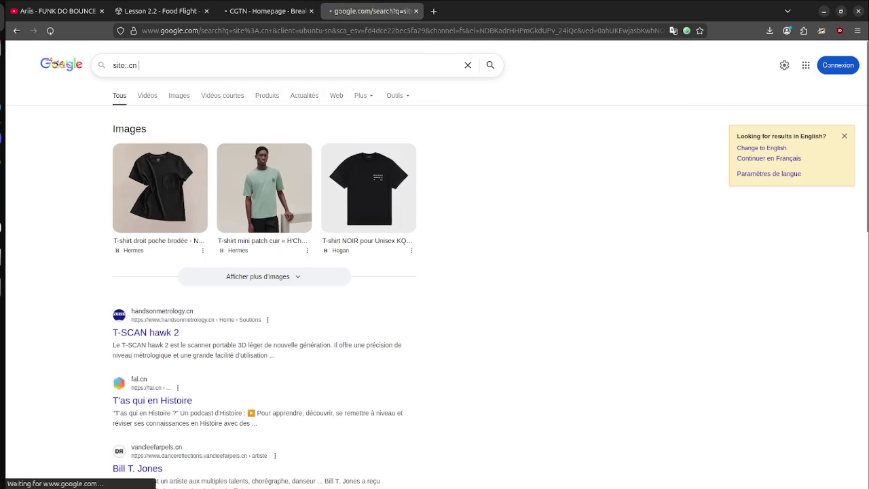
click(188, 272)
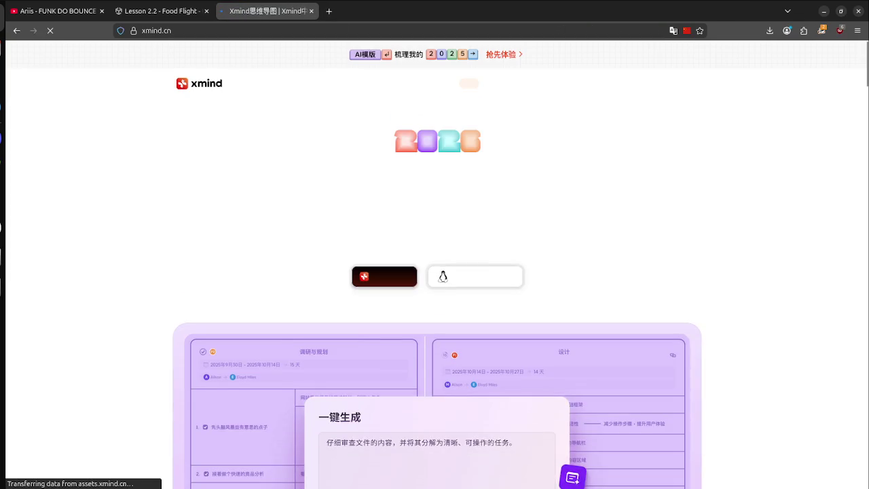
- Translate the Xmind homepage into French and select the headline's 管理 characters
scroll(118, 133, down, 3)
right_click(118, 133)
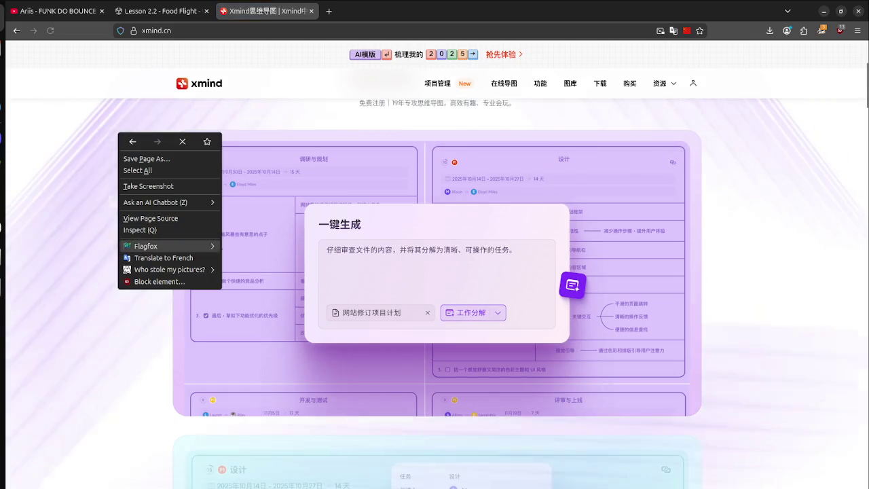
click(164, 258)
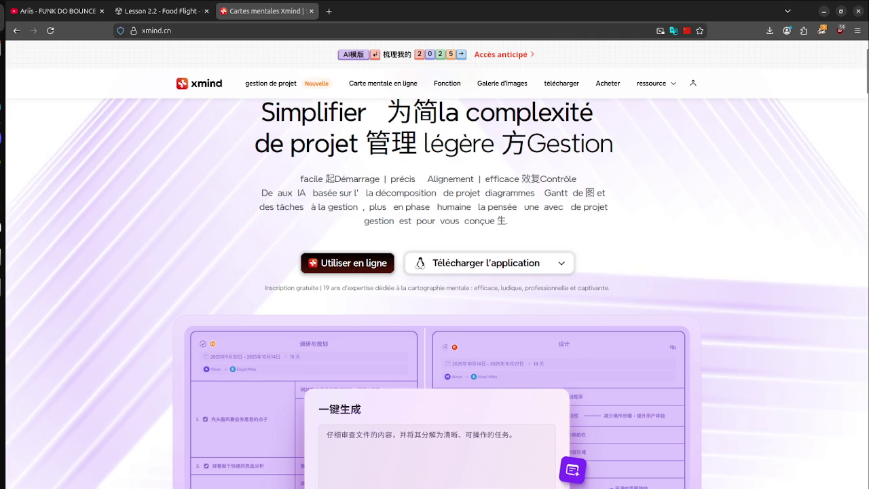
scroll(434, 291, up, 2)
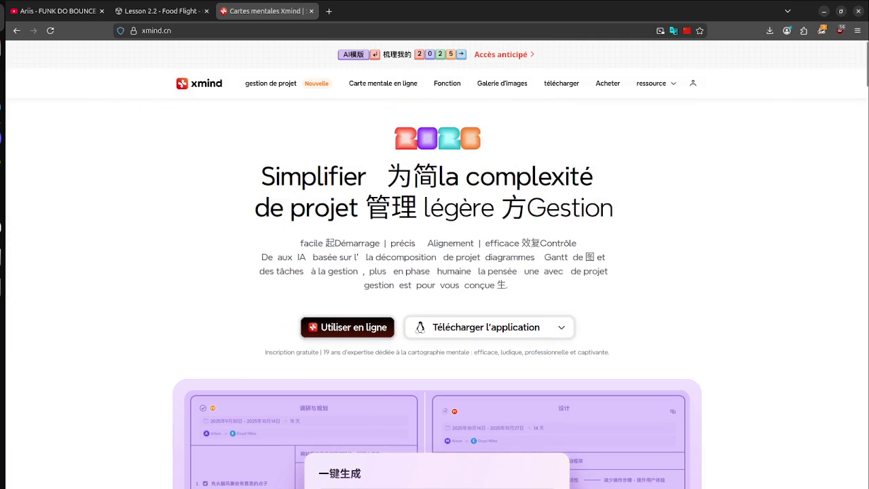
drag(417, 207, 366, 207)
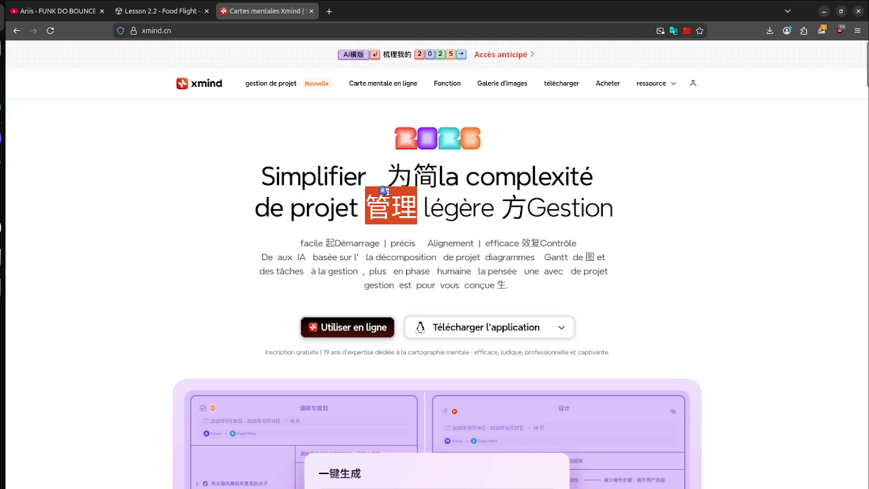
click(366, 207)
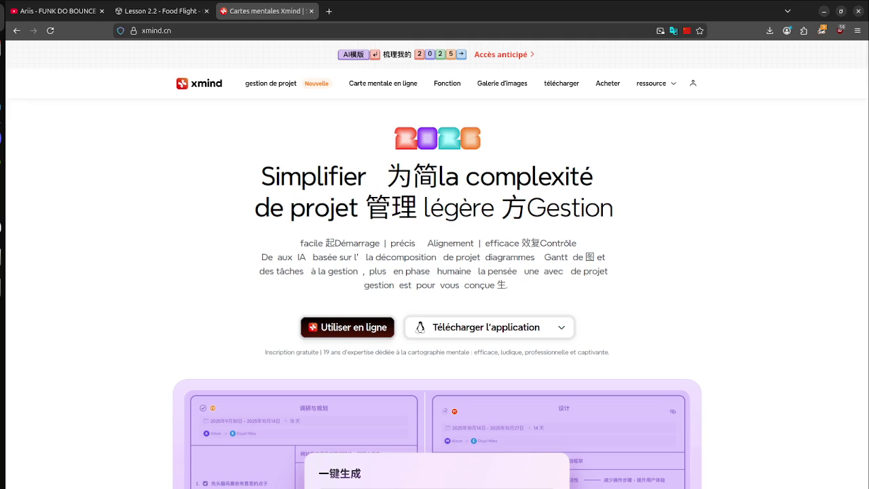
- Mute the Xmind tab's audio and open the online mind-map page (Carte mentale en ligne)
scroll(434, 292, down, 5)
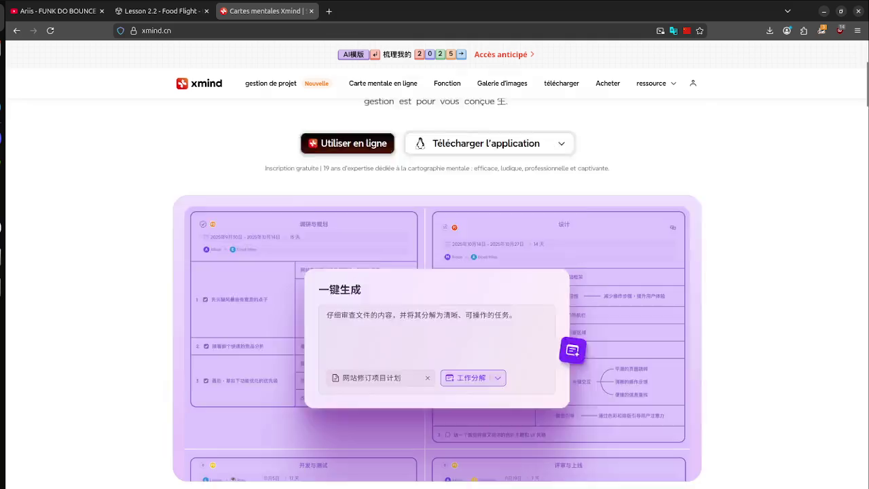
scroll(434, 292, up, 3)
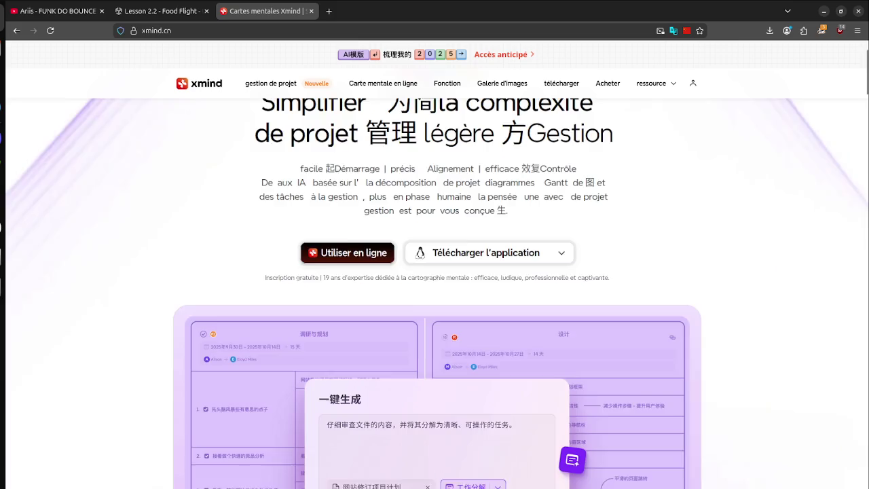
scroll(434, 292, down, 3)
scroll(434, 291, down, 5)
scroll(435, 291, down, 6)
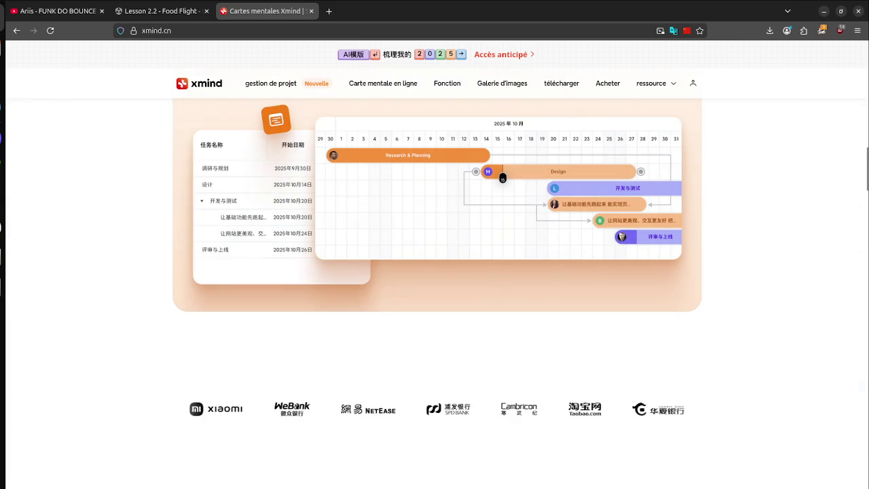
scroll(434, 292, up, 1)
scroll(434, 292, up, 10)
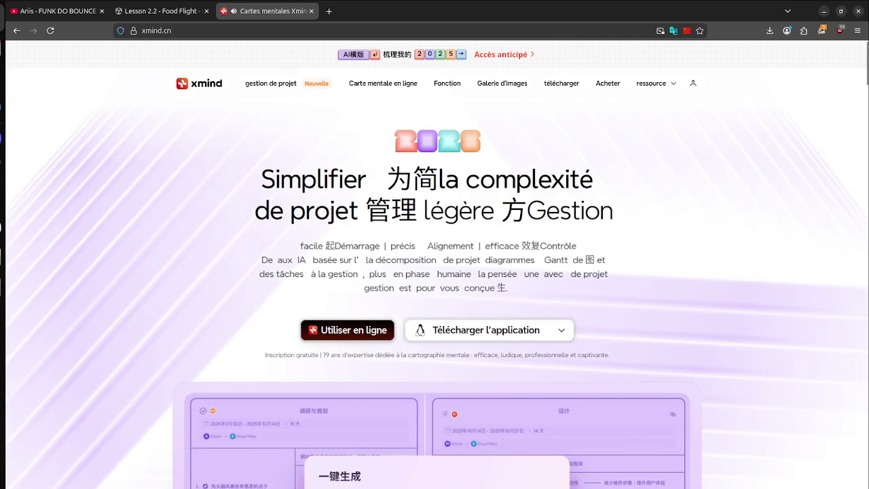
click(234, 11)
click(383, 83)
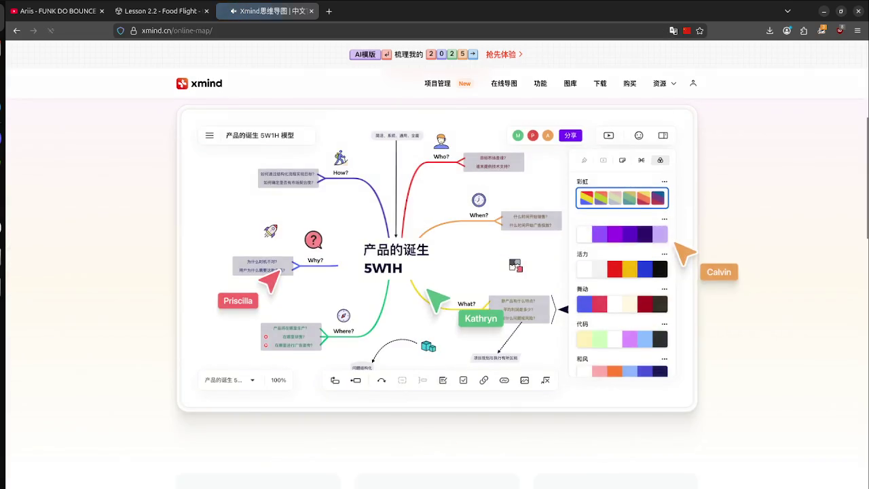
- Translate the online mind-map page into French and read down through it
right_click(207, 214)
click(251, 340)
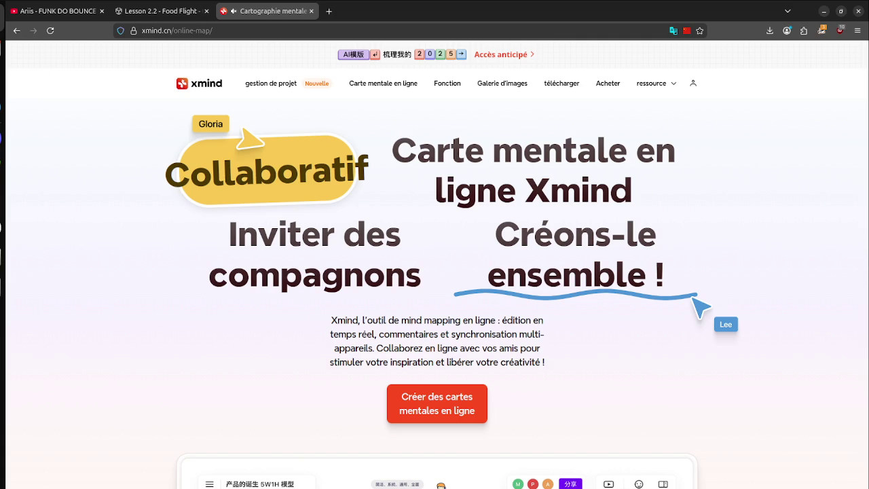
scroll(453, 151, down, 8)
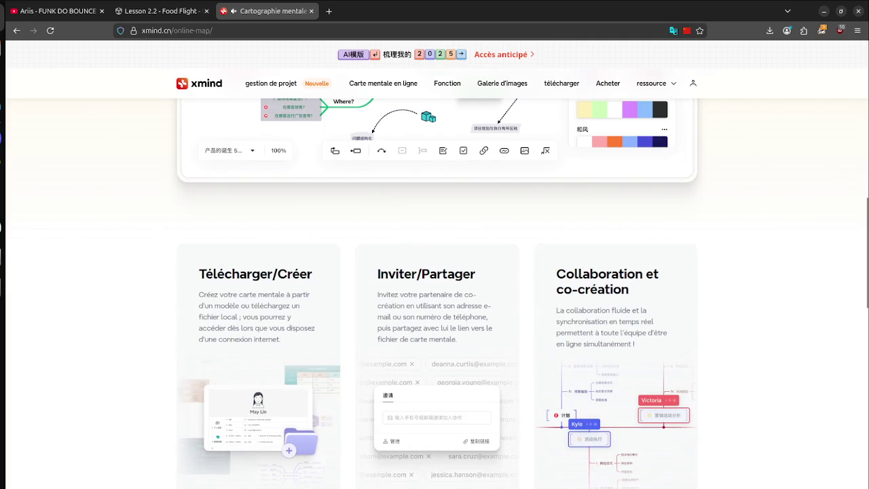
scroll(434, 292, down, 5)
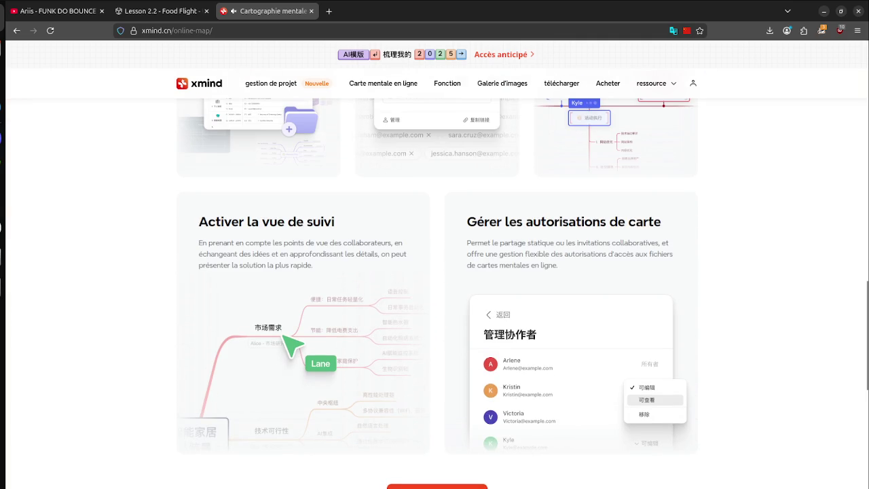
scroll(435, 292, down, 5)
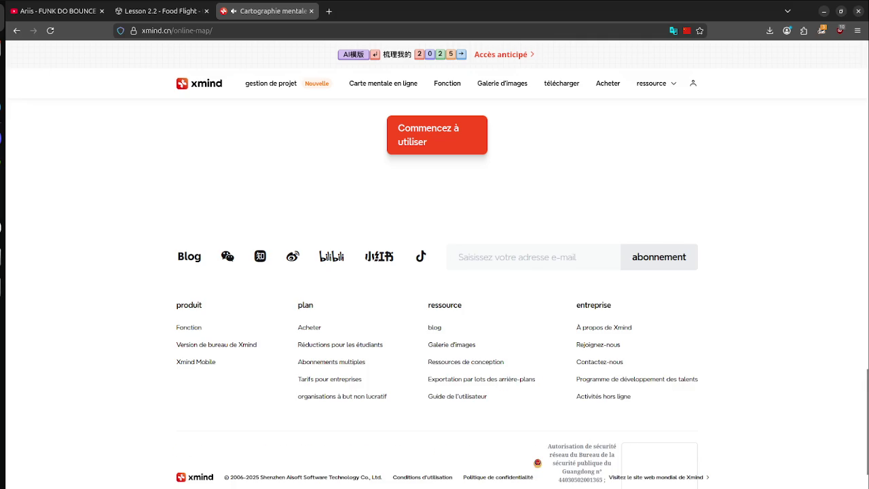
scroll(435, 292, down, 1)
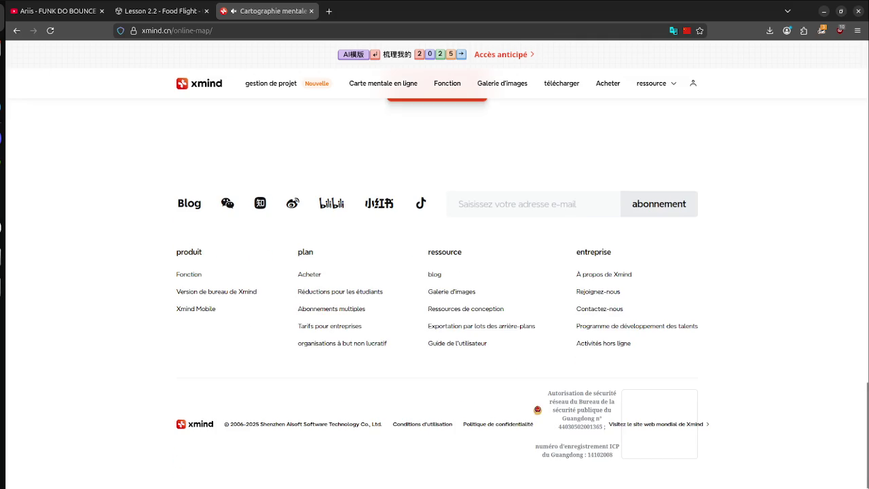
- Restore the page to its original Chinese and close the Xmind tab
right_click(684, 257)
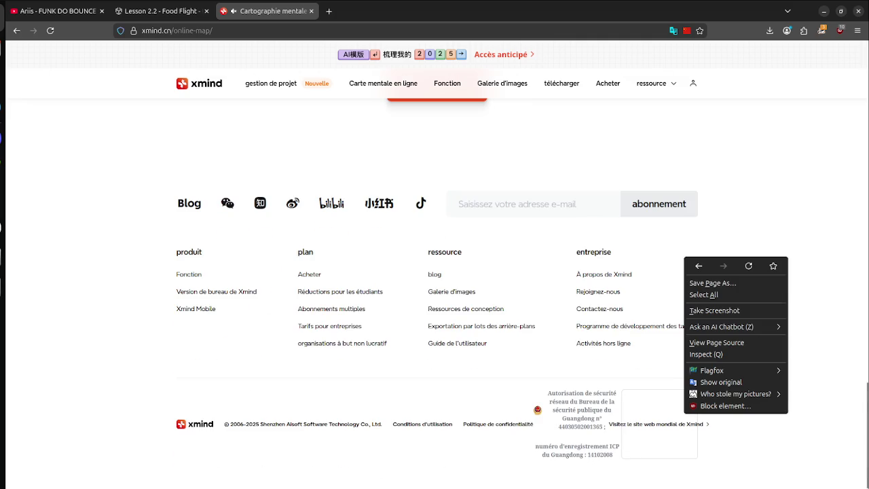
click(720, 381)
key(Home)
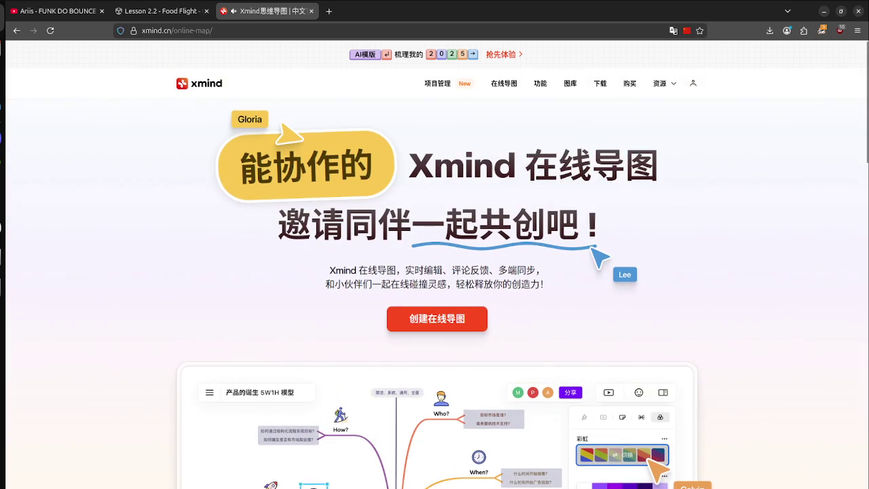
key(ctrl+w)
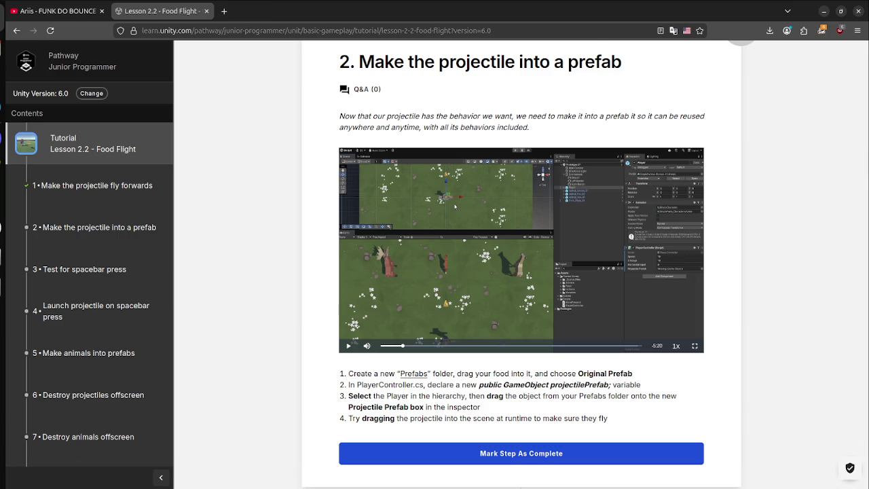
- Start the YouTube music video in the other tab, then return to the Unity tutorial
key(ctrl+shift+Tab)
key(k)
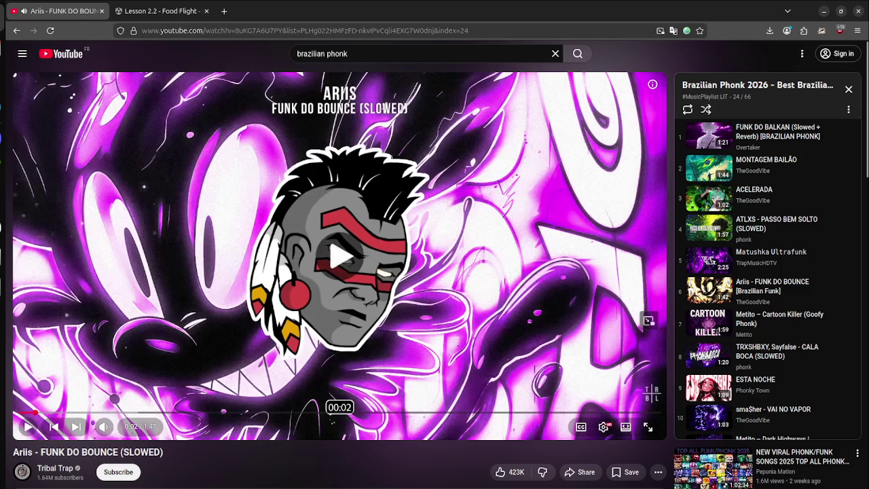
key(ctrl+Tab)
key(super)
key(super)
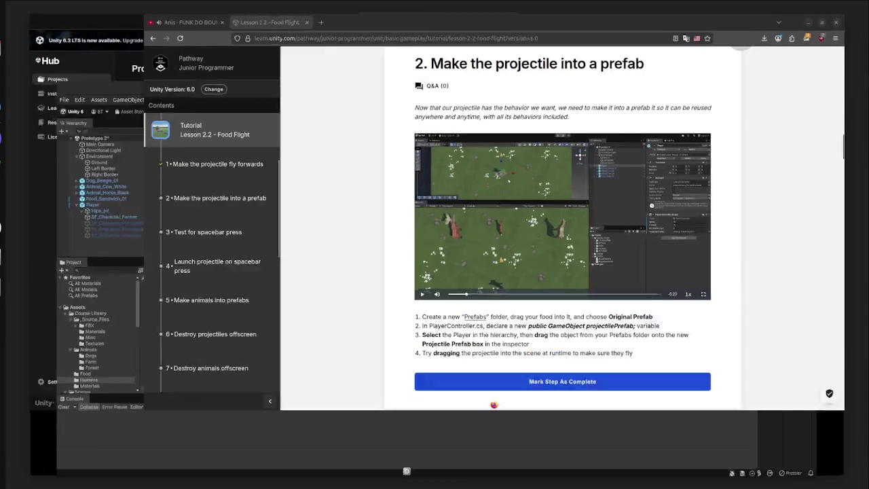
key(super)
key(super)
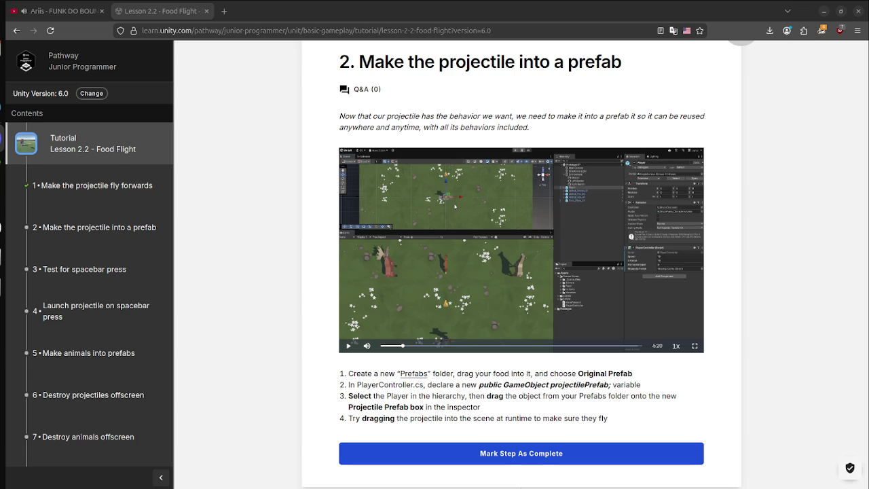
key(super)
key(super)
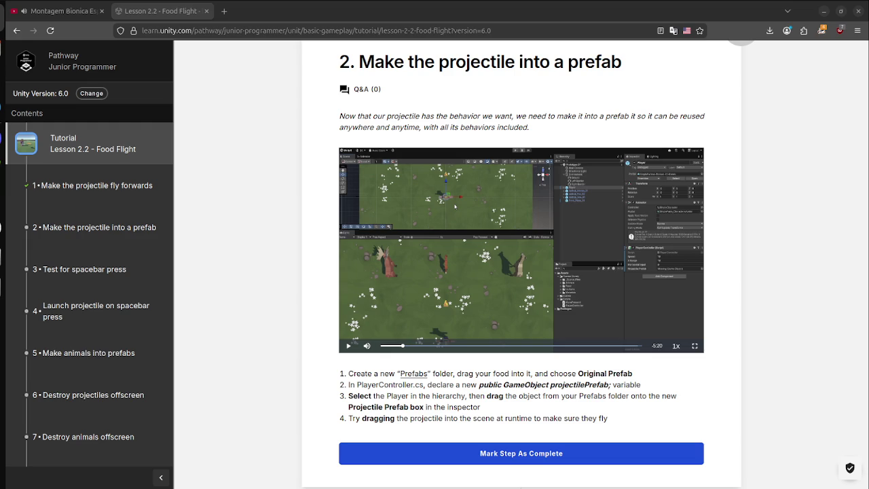
key(super)
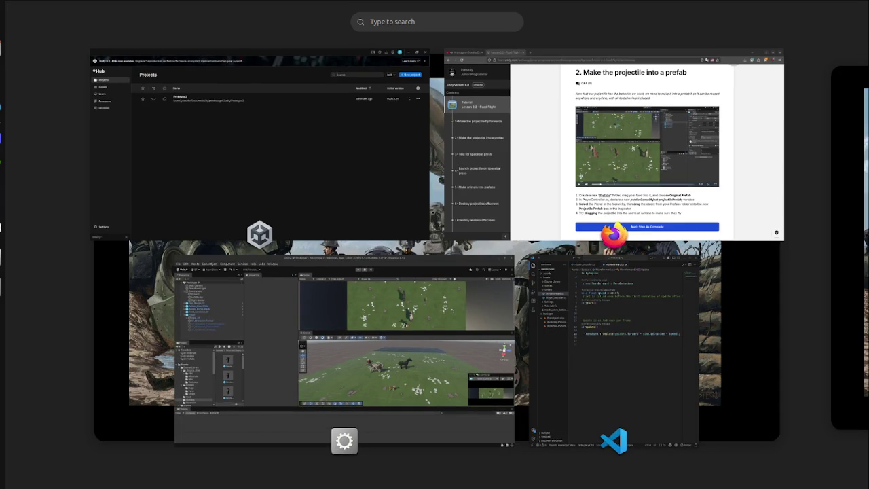
- Translate the Lesson 2.2 tutorial page in Firefox into French
key(super)
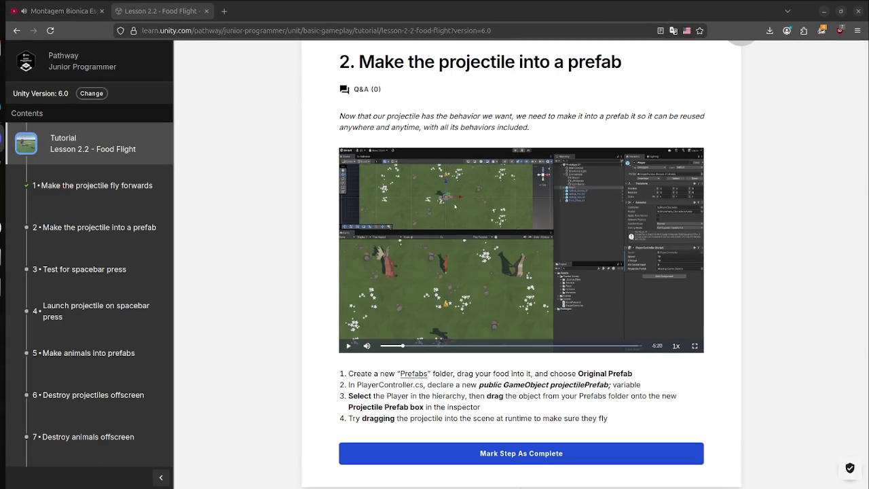
key(super)
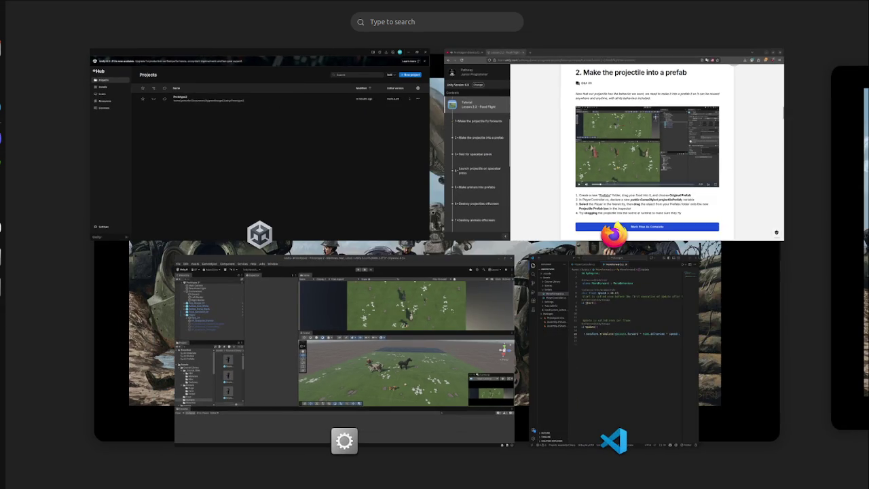
key(super)
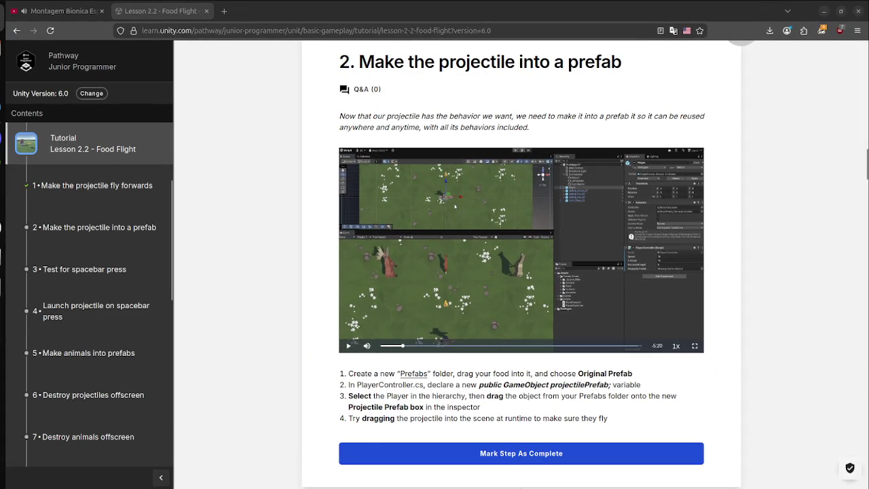
right_click(347, 221)
key(Escape)
right_click(262, 224)
click(292, 350)
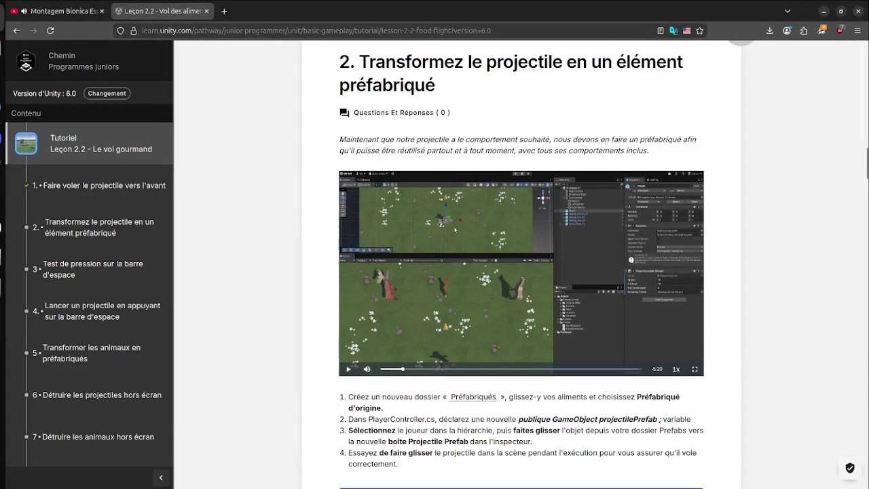
- Scroll the French lesson to step 2, 'Transformez le projectile en un élément préfabriqué'
scroll(520, 263, up, 3)
scroll(520, 263, down, 5)
scroll(520, 264, up, 2)
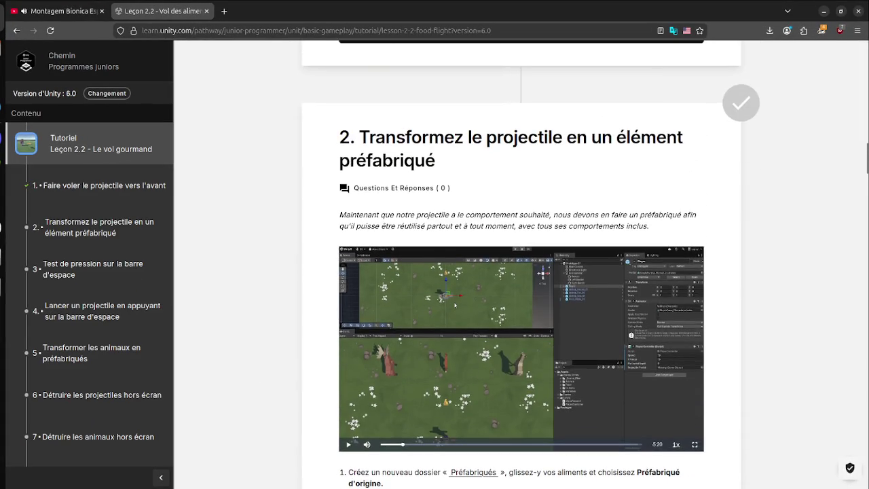
scroll(520, 263, down, 2)
scroll(521, 263, up, 1)
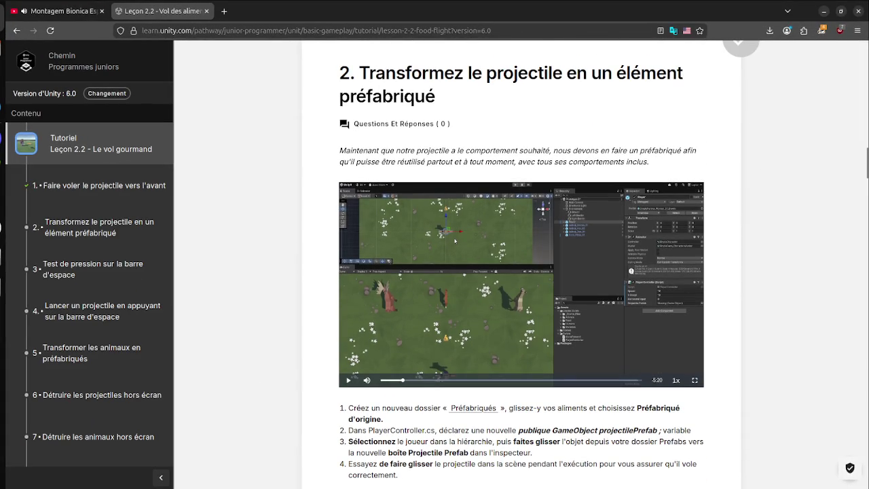
scroll(520, 264, up, 8)
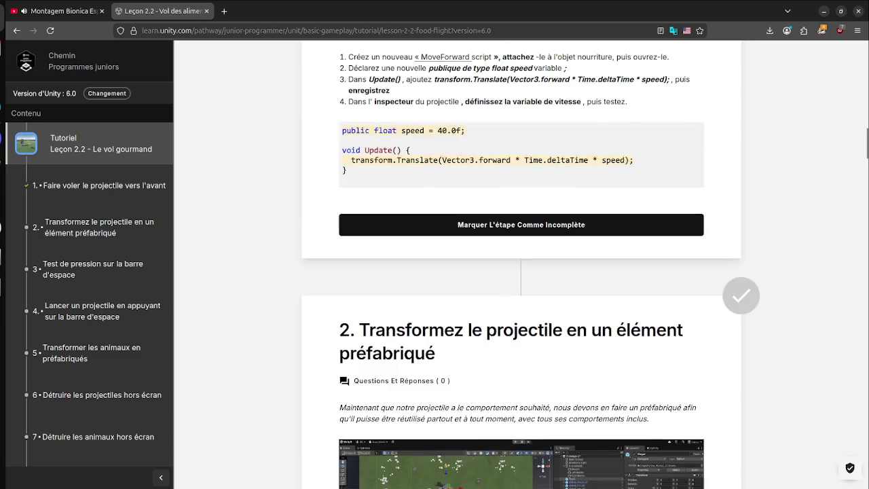
scroll(520, 263, down, 6)
scroll(520, 264, down, 3)
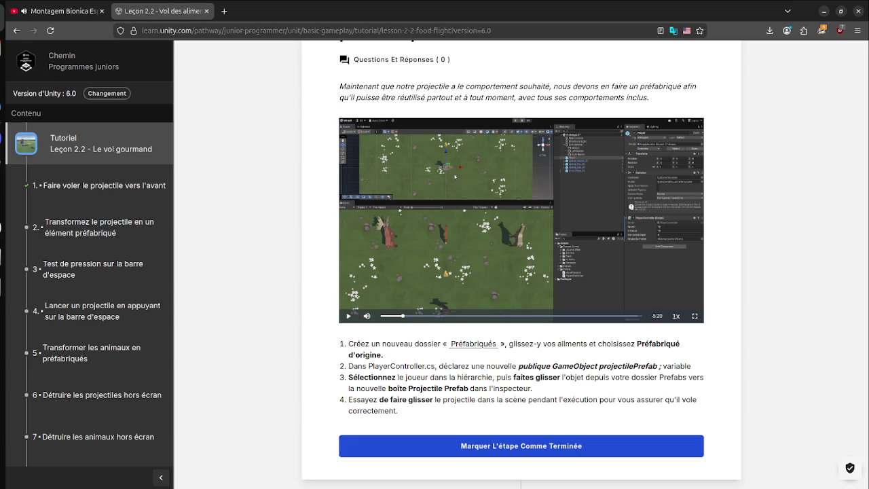
key(super)
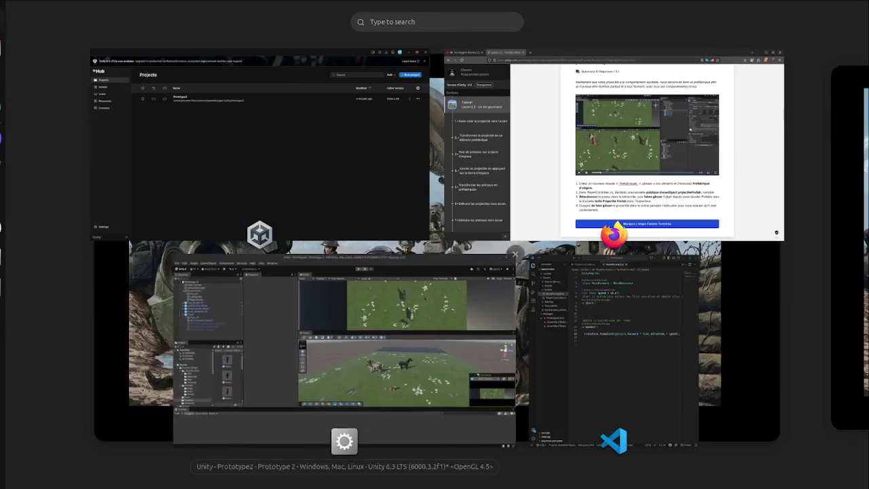
- Create an empty GameObject in the Unity Hierarchy named 'Prefab'
click(325, 325)
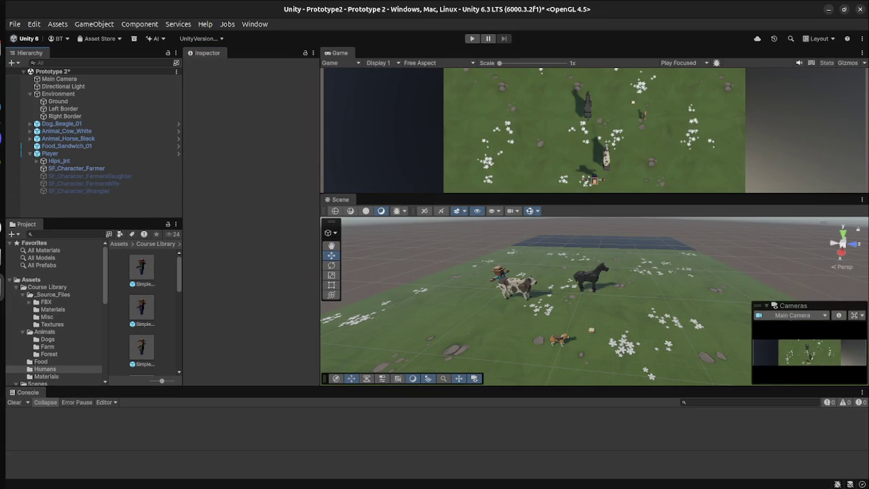
right_click(120, 158)
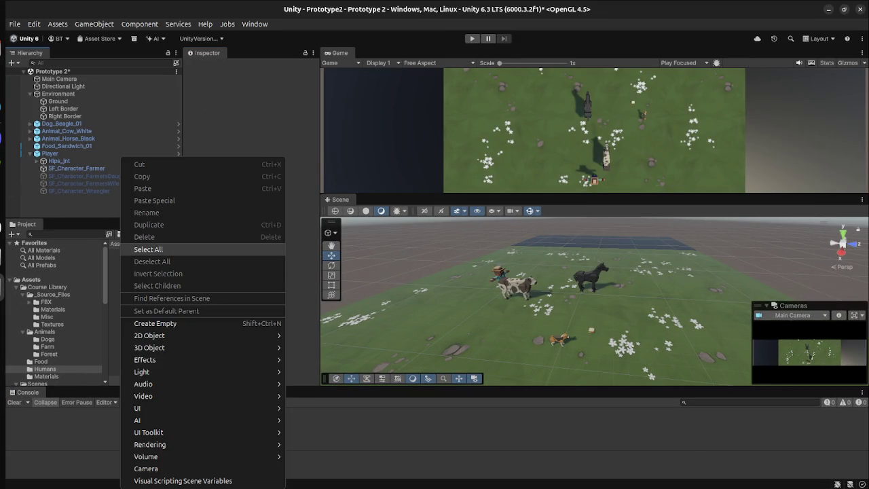
click(155, 323)
text(Prefab)
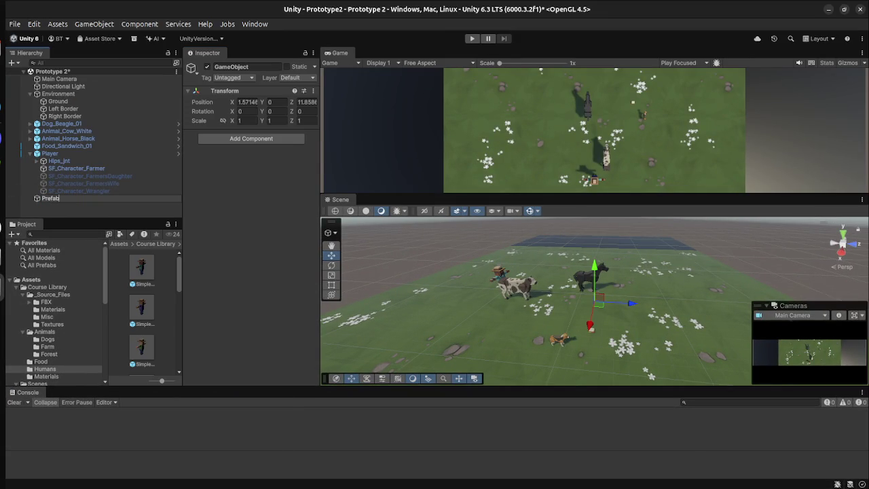
key(Return)
- Switch the tutorial page to original English and back to French, then return to Unity
key(super)
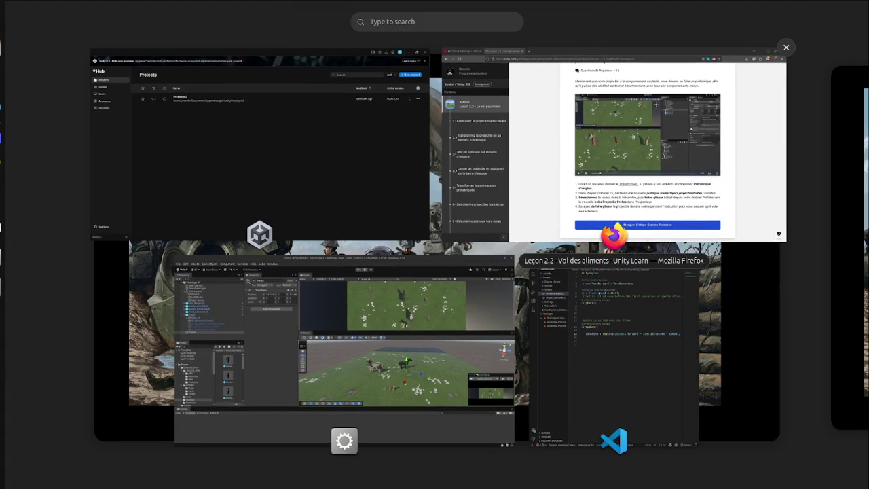
click(648, 150)
right_click(265, 302)
click(292, 429)
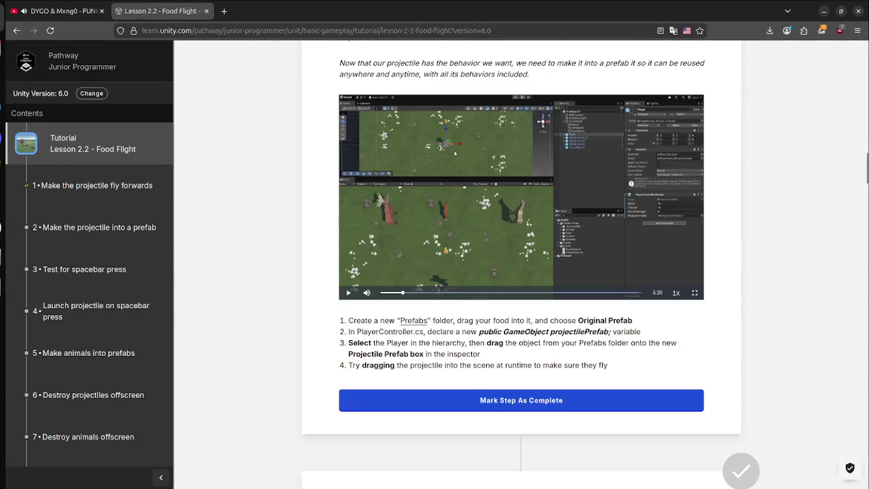
right_click(258, 295)
click(292, 419)
key(super)
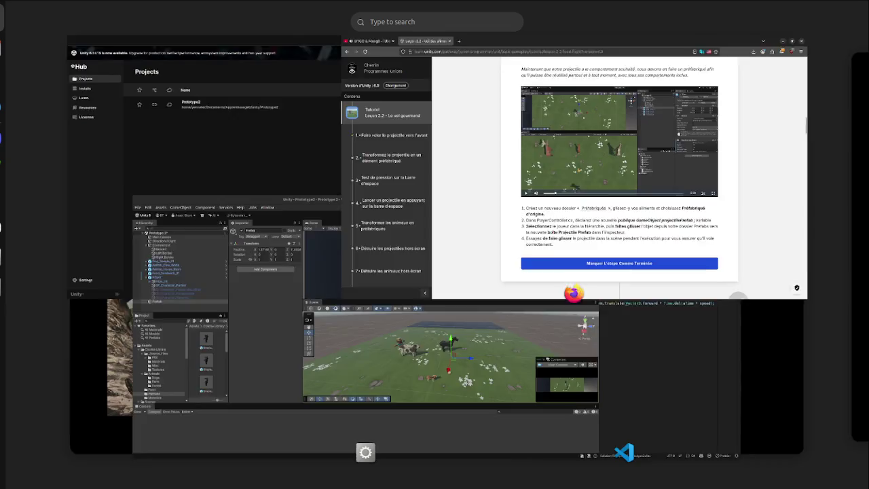
click(292, 408)
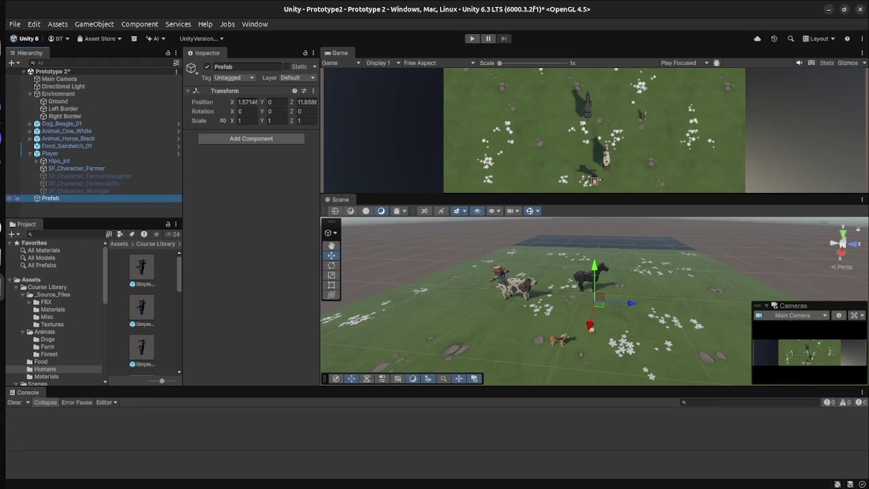
- Rename the empty object from 'Prefab' to 'Prefabs'
key(F2)
key(Right)
text(s)
key(Return)
- Nest Player, Food_Sandwich_01, Animal_Horse_Black, Animal_Cow_White and Dog_Beagle_01 under Prefabs
click(49, 154)
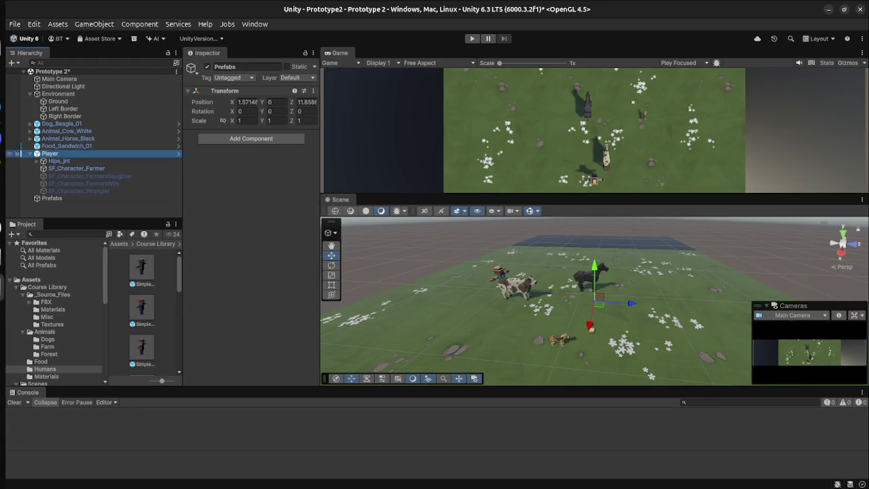
ctrl+click(67, 145)
ctrl+click(68, 137)
ctrl+click(66, 130)
ctrl+click(61, 124)
mouse_move(61, 124)
mouse_down()
mouse_move(65, 197)
mouse_move(74, 204)
mouse_move(66, 201)
mouse_up()
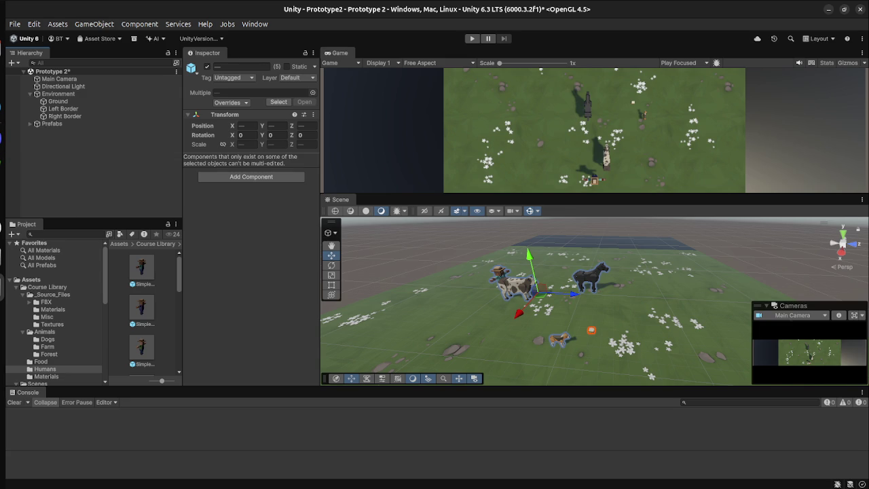
click(97, 183)
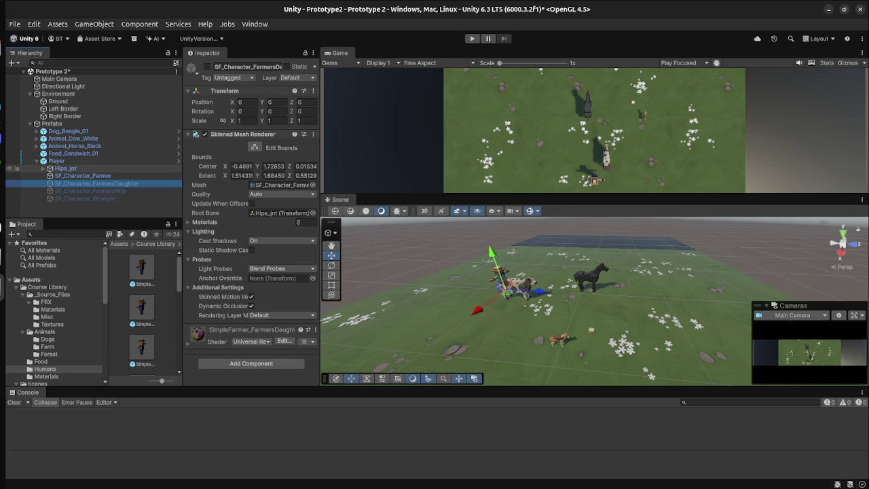
key(super)
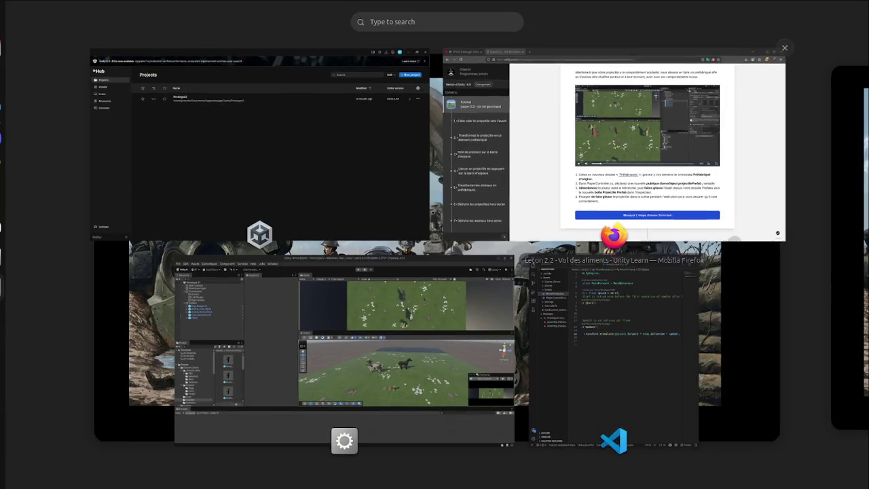
click(645, 142)
scroll(521, 271, down, 3)
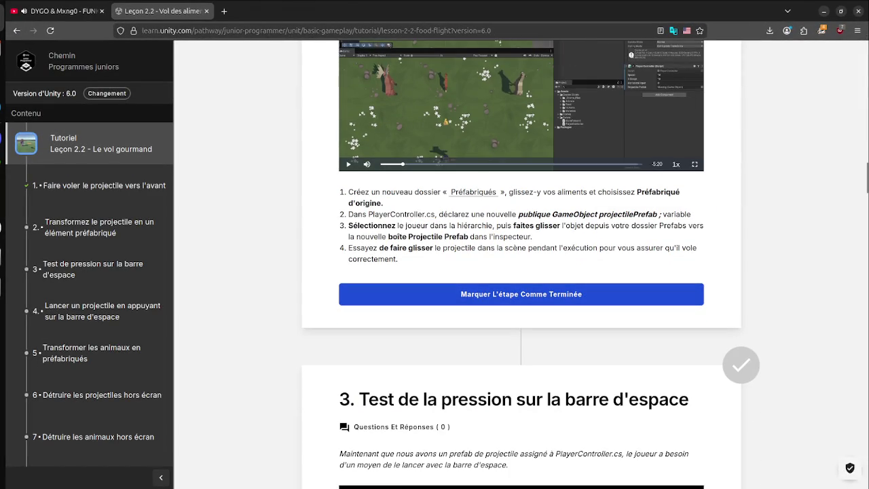
- Highlight the projectilePrefab declaration, then place VS Code's MoveForward.cs beside the Unity editor
mouse_move(518, 215)
mouse_down()
mouse_move(679, 236)
mouse_move(645, 215)
mouse_move(660, 214)
mouse_up()
key(super)
click(346, 339)
key(super)
click(678, 340)
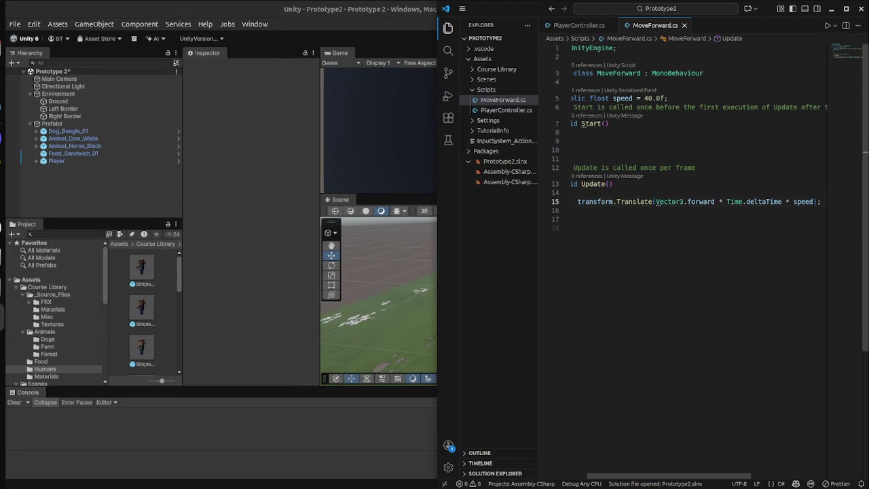
- Open PlayerController.cs, widen the code window and add a blank line after the speed declaration
click(502, 100)
click(505, 110)
drag(437, 245, 138, 244)
click(335, 155)
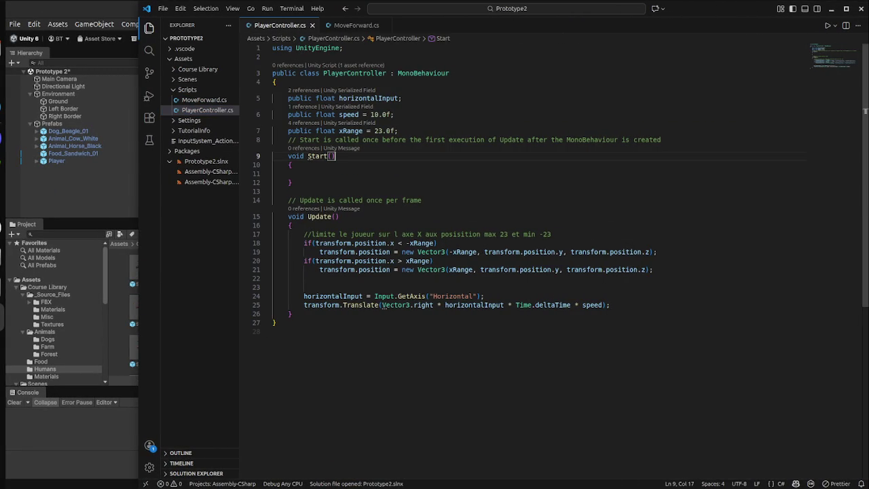
click(393, 114)
key(Return)
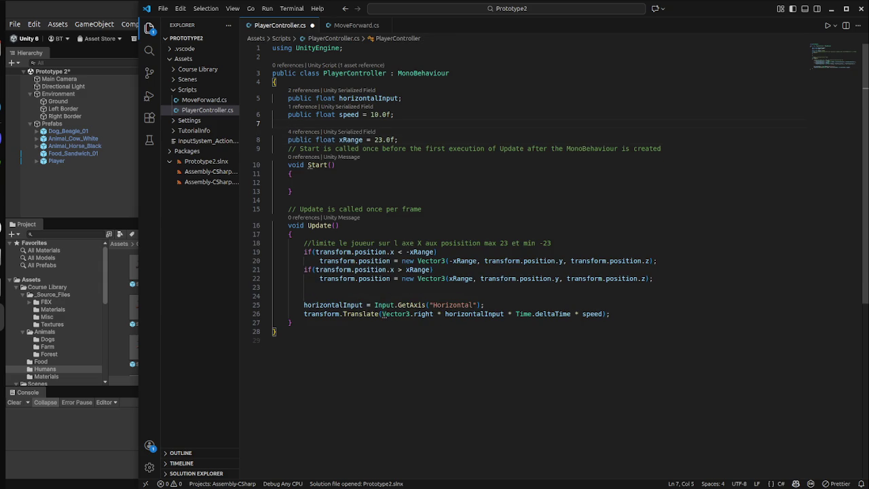
- Add a line after xRange declaring 'publique GameObject projectilePrefab;'
click(398, 139)
key(Return)
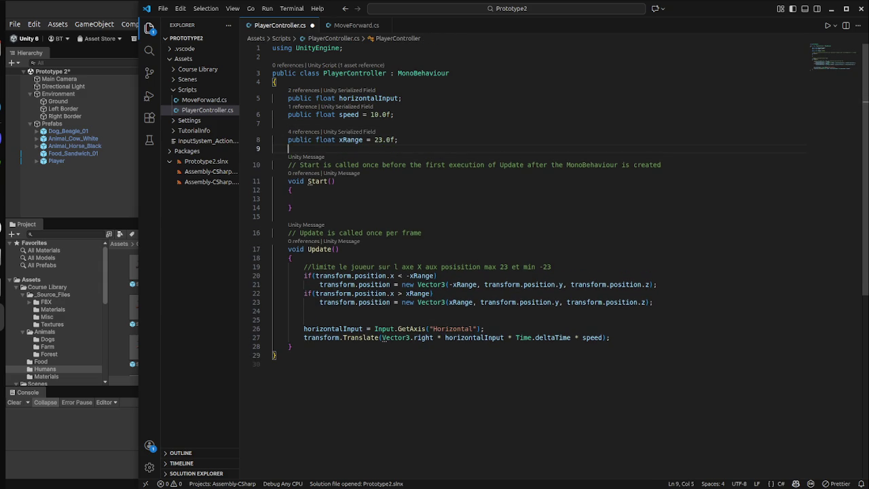
text(publique GameObject projectilePrefab ;)
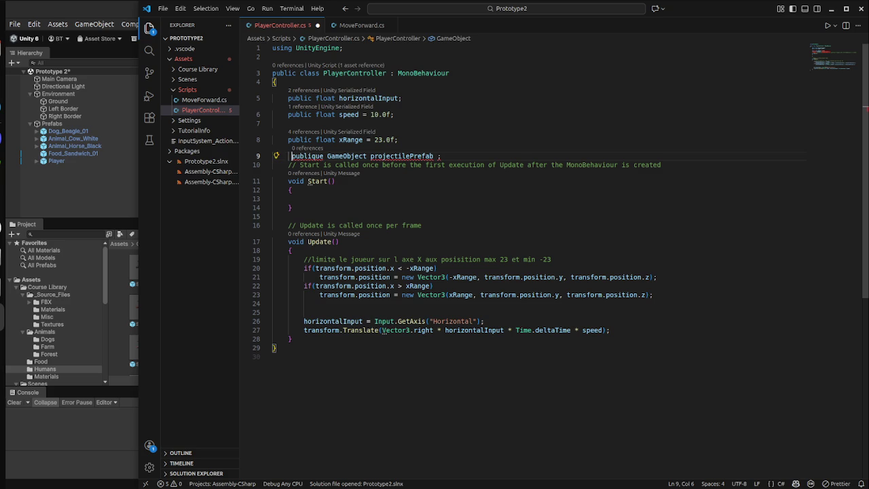
key(BackSpace)
- Correct 'publique' to 'public' and save PlayerController.cs
click(319, 156)
key(BackSpace)
key(BackSpace)
key(BackSpace)
text(c)
key(Escape)
click(393, 114)
key(ctrl+s)
- Glance at the tutorial in Firefox, then come back to VS Code
click(653, 295)
key(super)
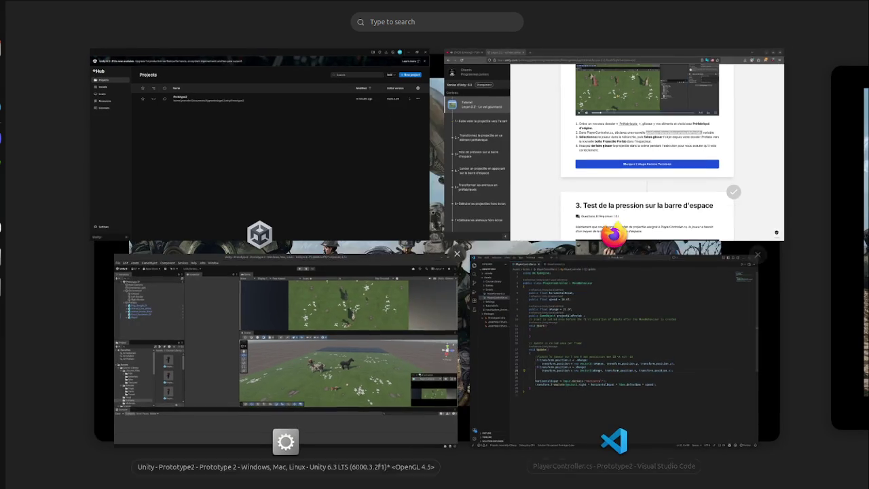
click(616, 145)
key(alt+Tab)
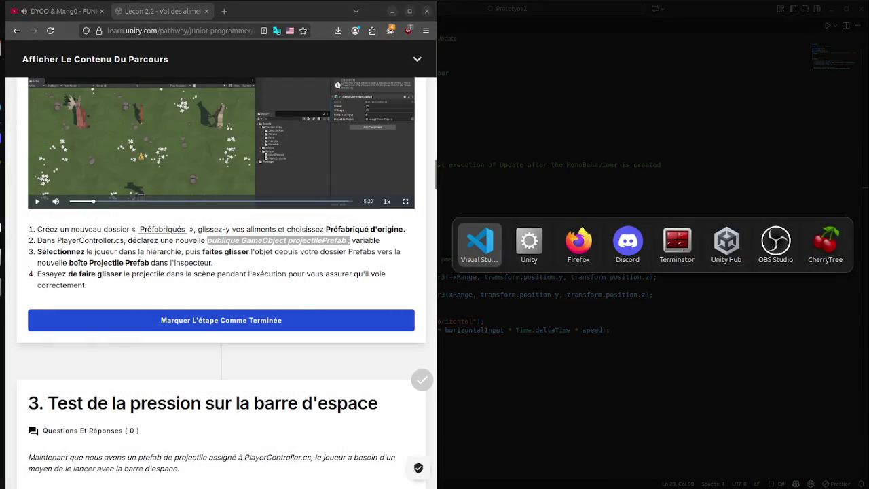
- Tile VS Code beside Firefox and scroll the tutorial page to the lesson video
key(super+Right)
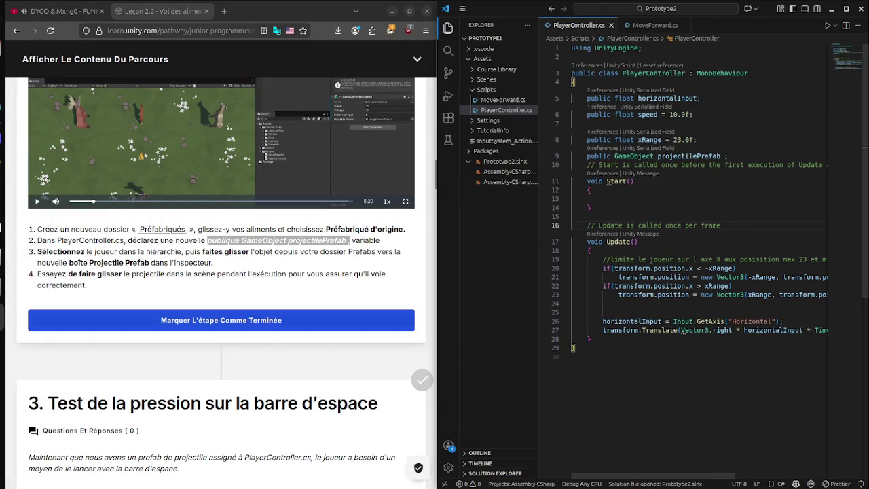
click(224, 353)
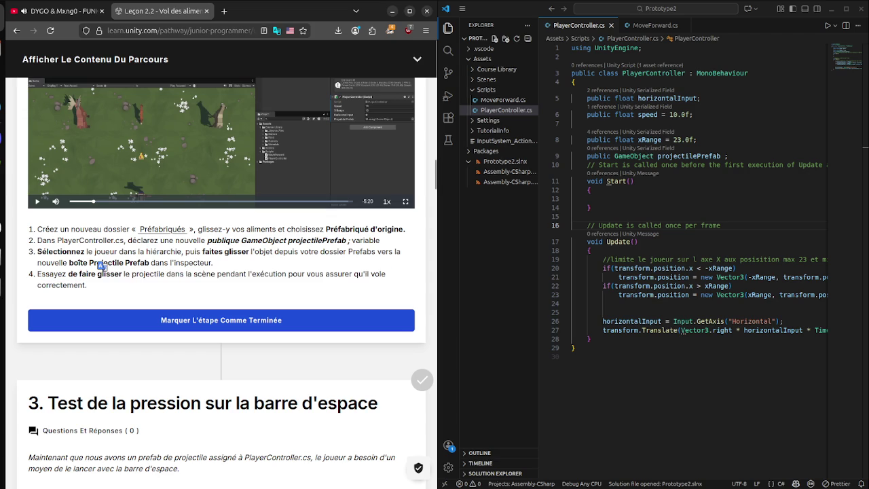
scroll(221, 272, up, 5)
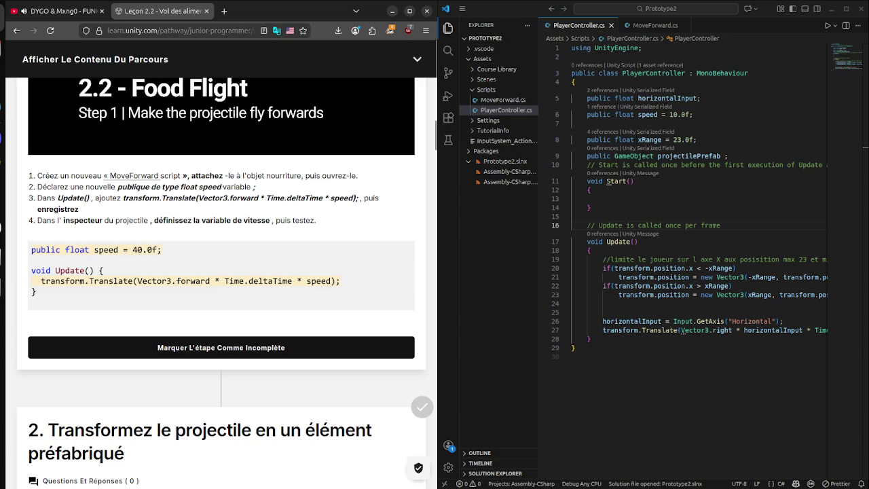
scroll(221, 271, up, 2)
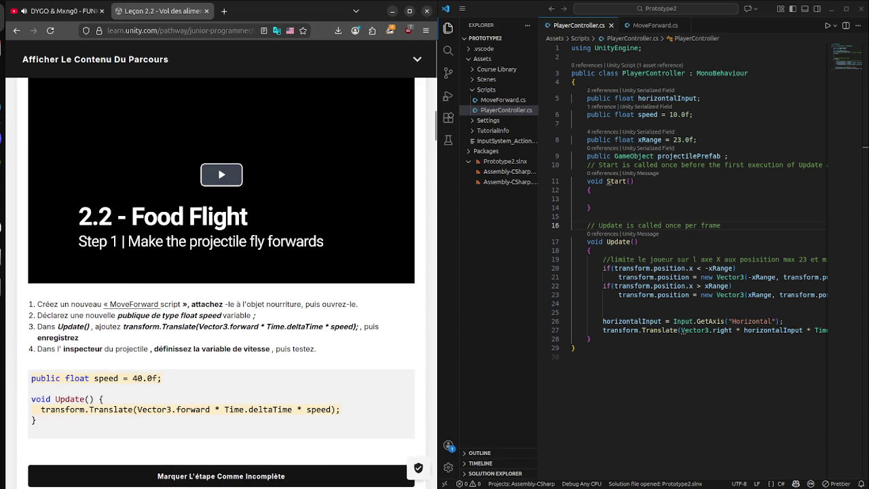
scroll(221, 282, down, 8)
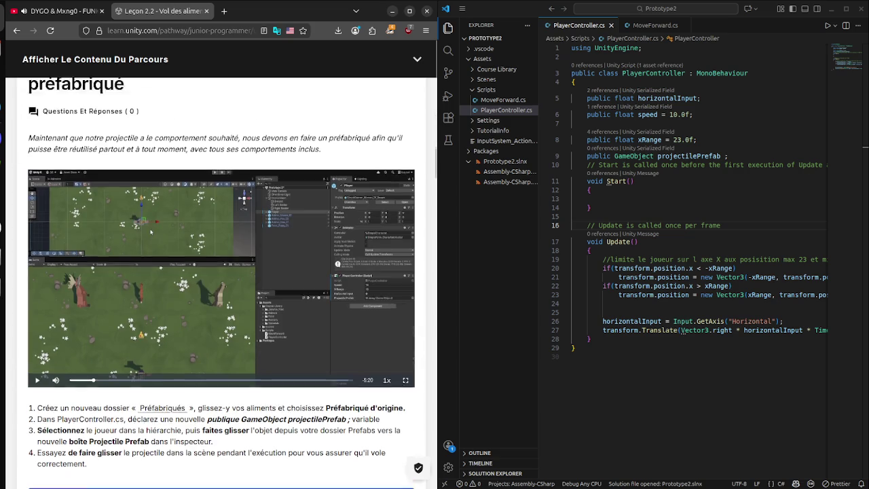
scroll(221, 282, up, 3)
scroll(220, 272, down, 3)
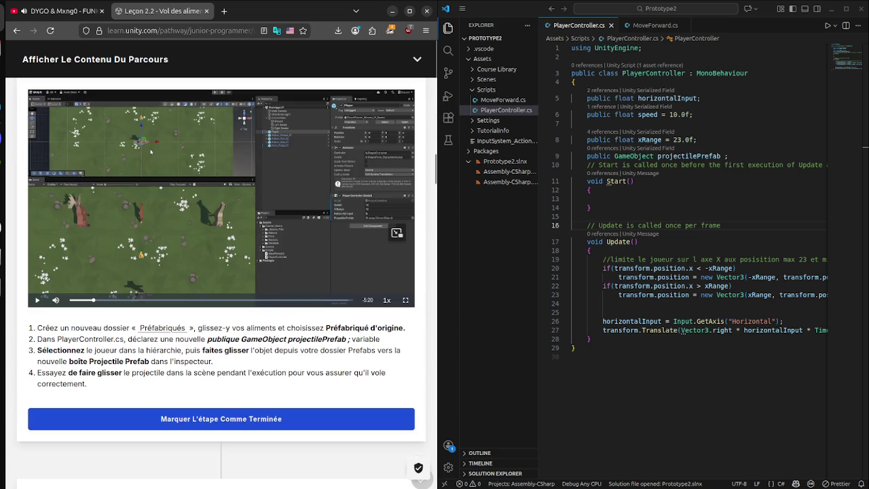
- Skip the tutorial video near its end, watch it full screen, rewind slightly and exit full screen
click(258, 299)
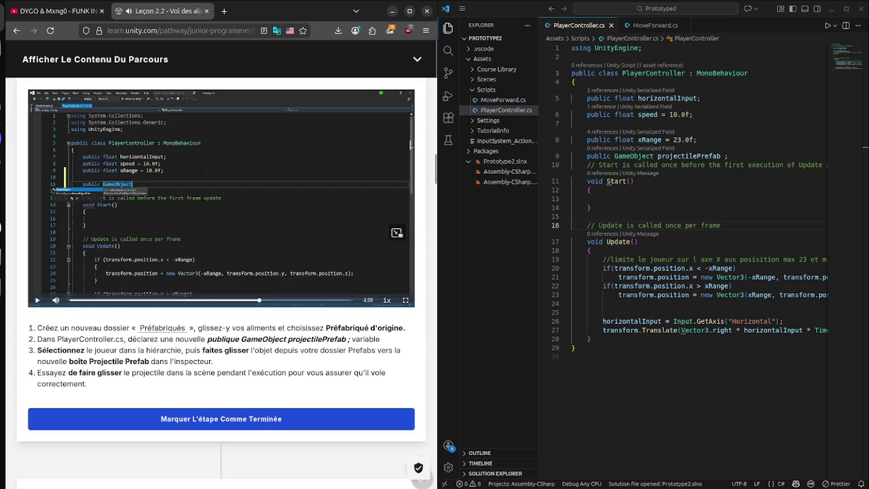
click(316, 299)
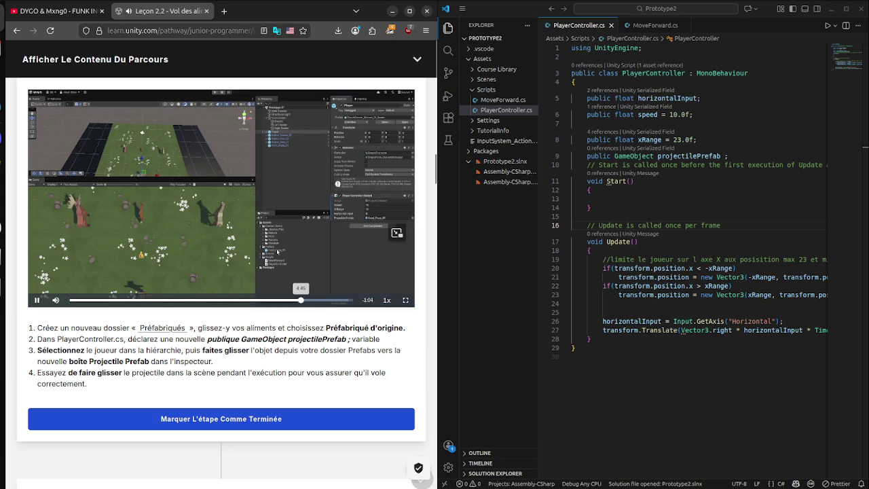
click(337, 300)
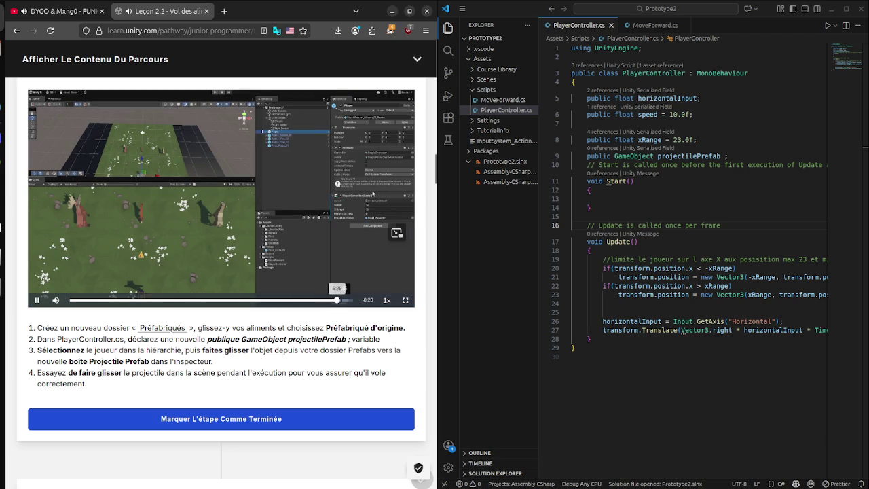
click(386, 300)
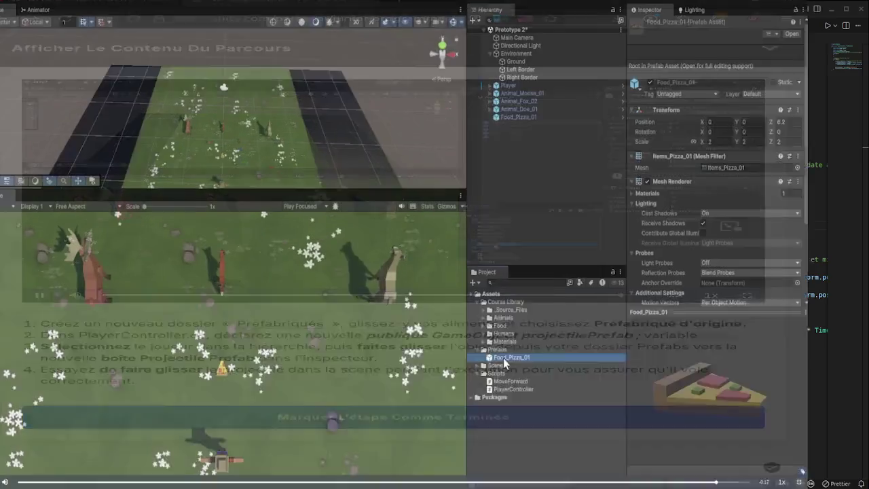
double_click(276, 257)
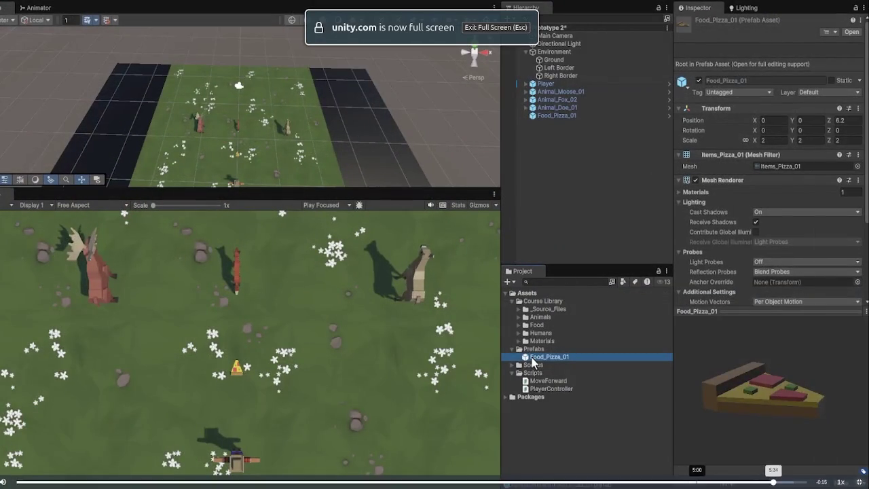
key(Left)
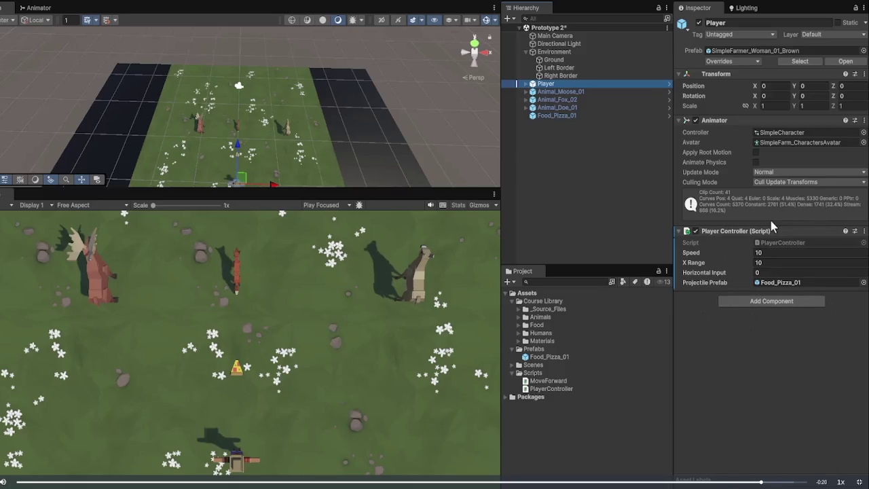
key(Escape)
key(super)
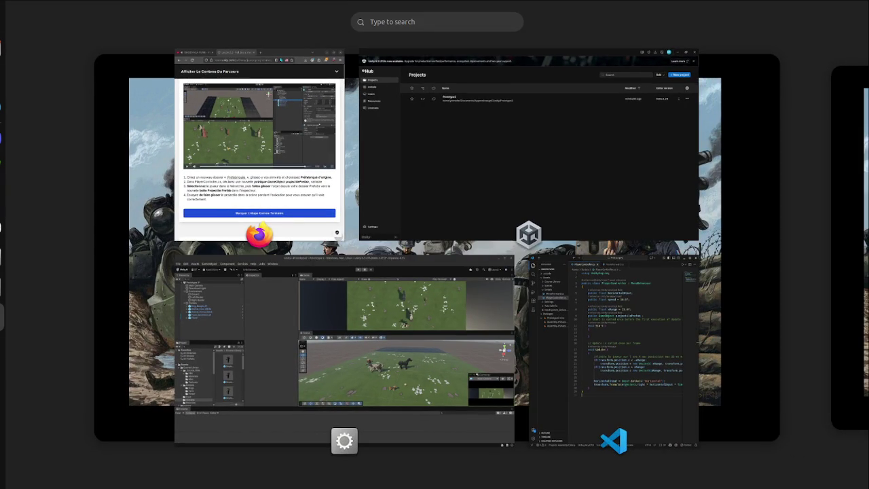
key(super)
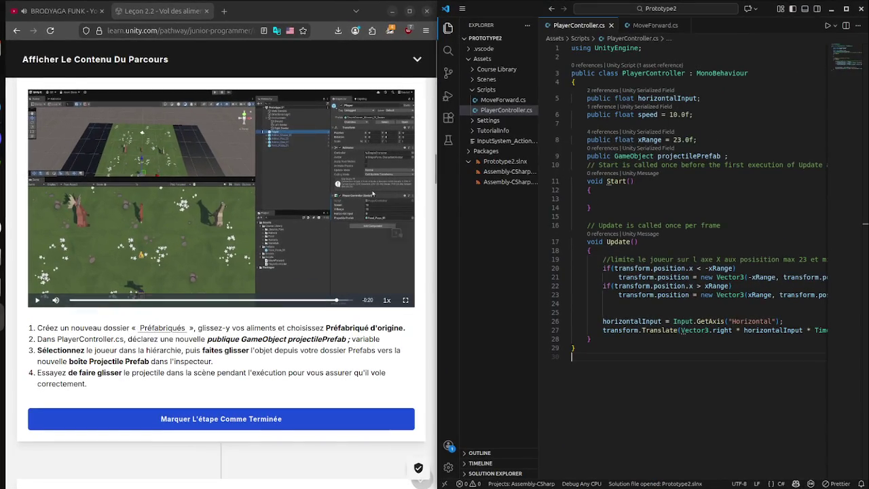
- In Unity, inspect the horse and Food_Sandwich_01 objects in the Hierarchy
key(super)
click(407, 340)
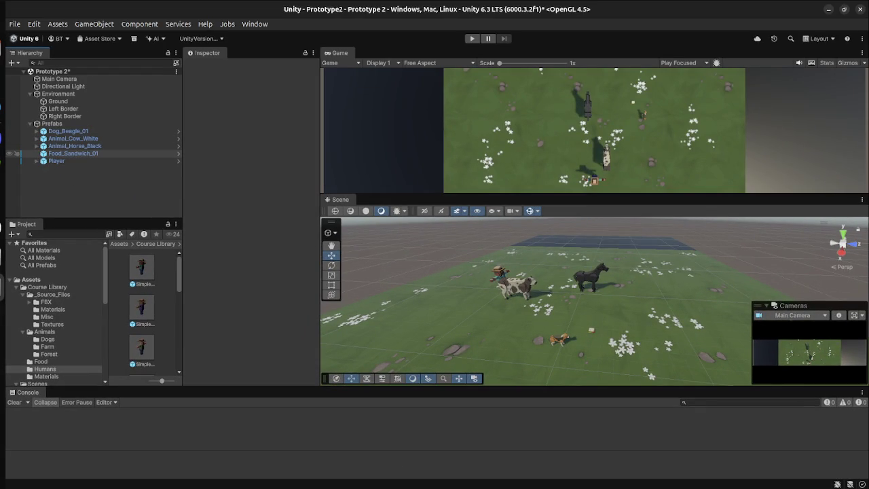
click(72, 154)
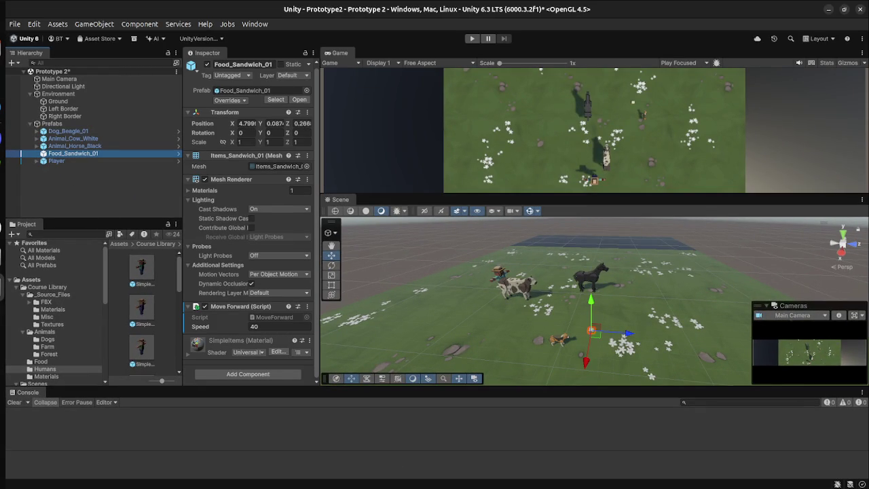
key(super)
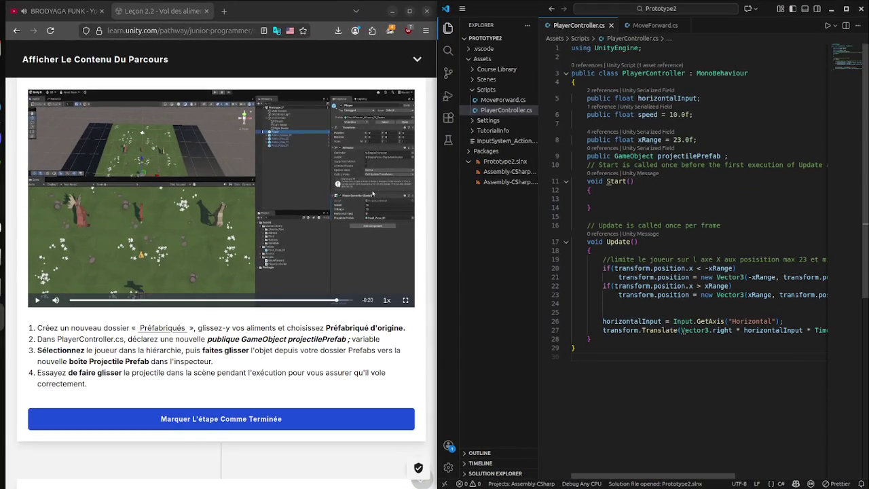
key(super)
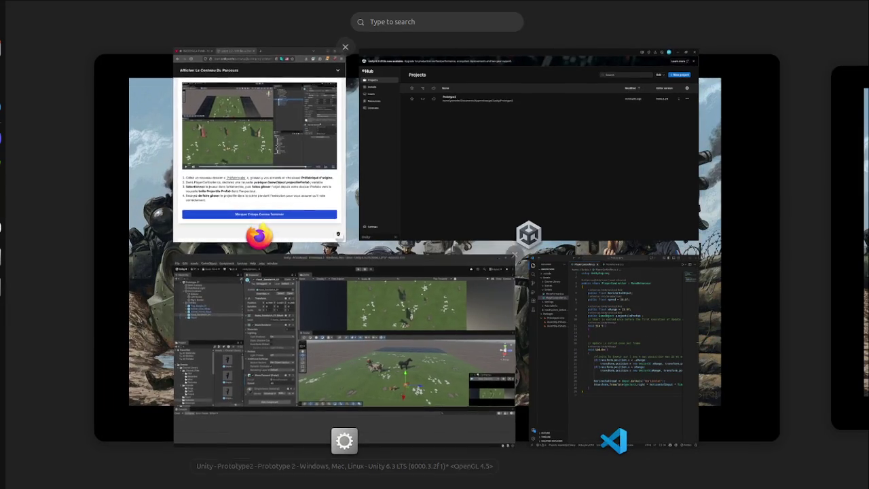
click(353, 325)
click(74, 145)
click(73, 153)
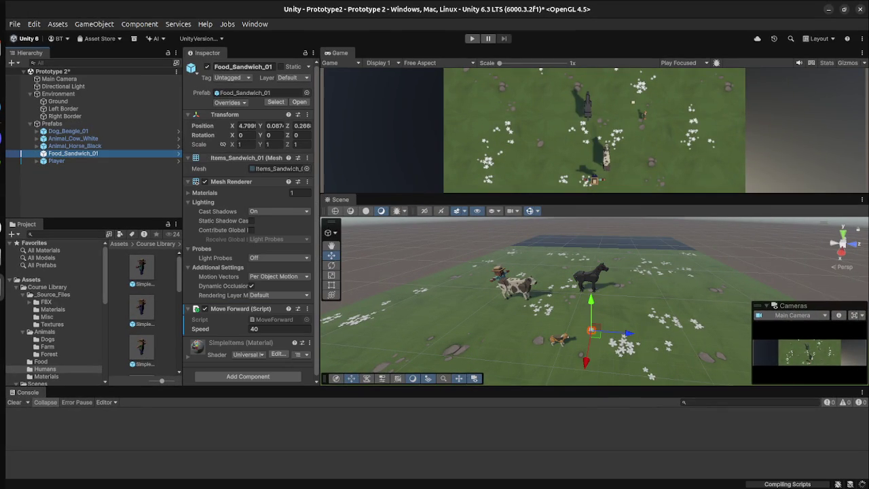
- Go back to the tutorial page and the PlayerController script
key(super)
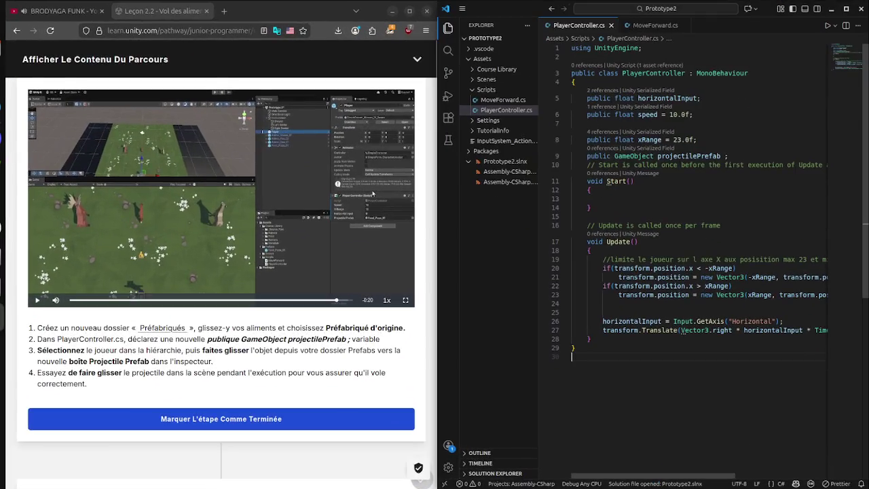
key(super)
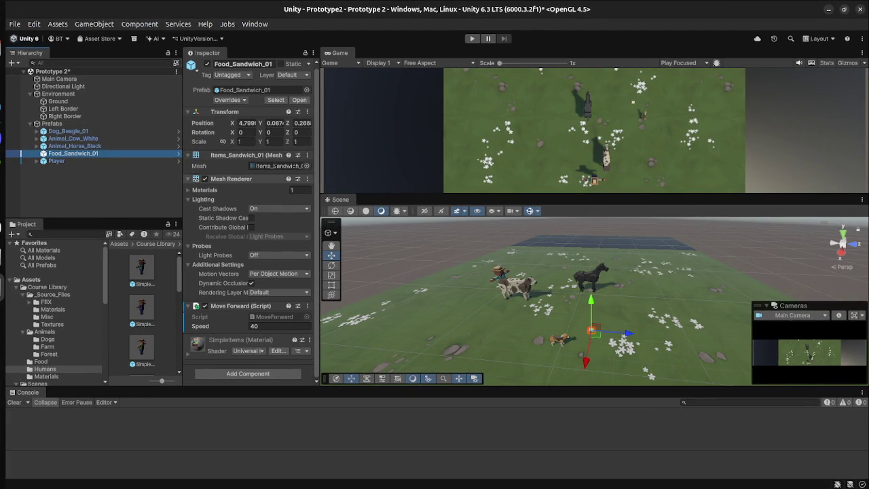
key(super)
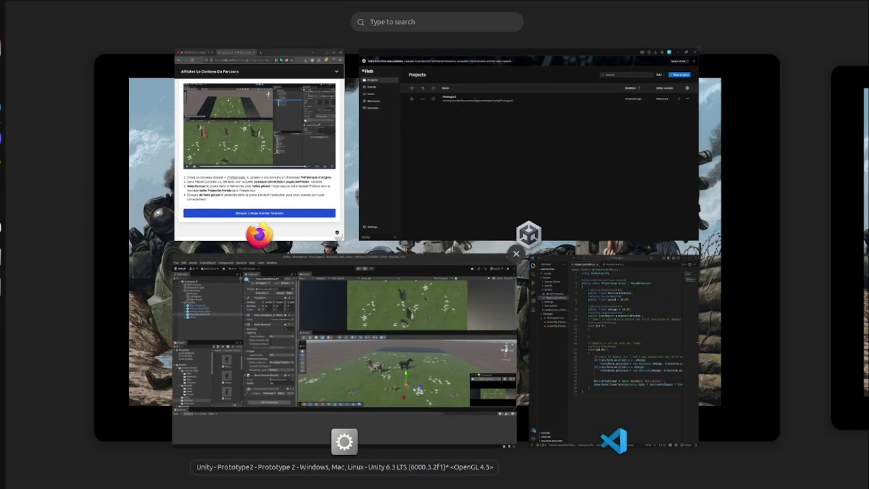
click(262, 145)
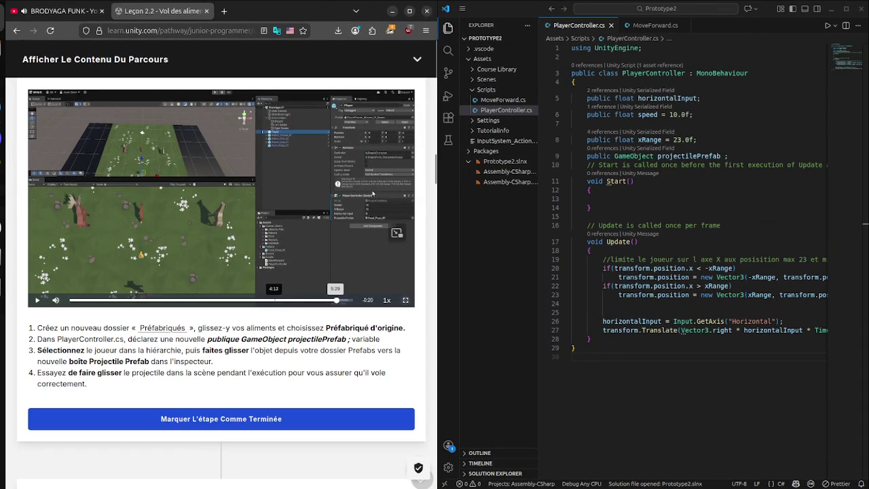
- In the Unity editor, select Player to reveal its empty Projectile Prefab field
key(super)
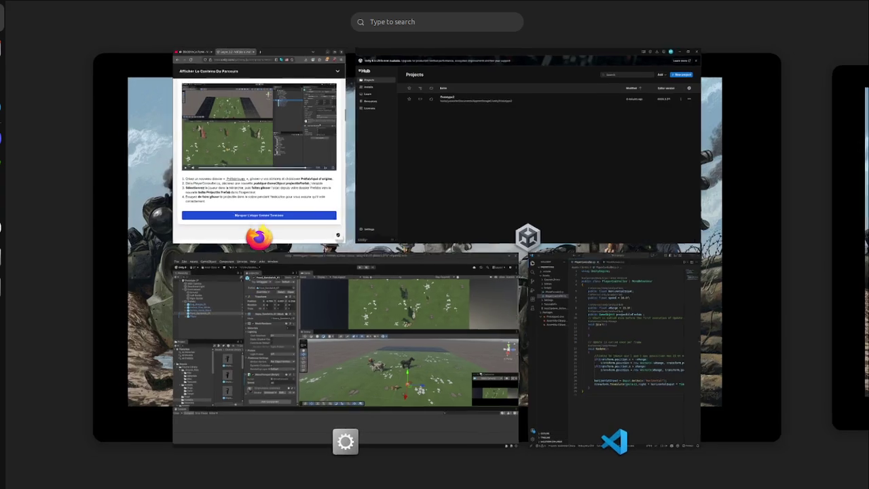
click(347, 370)
click(57, 160)
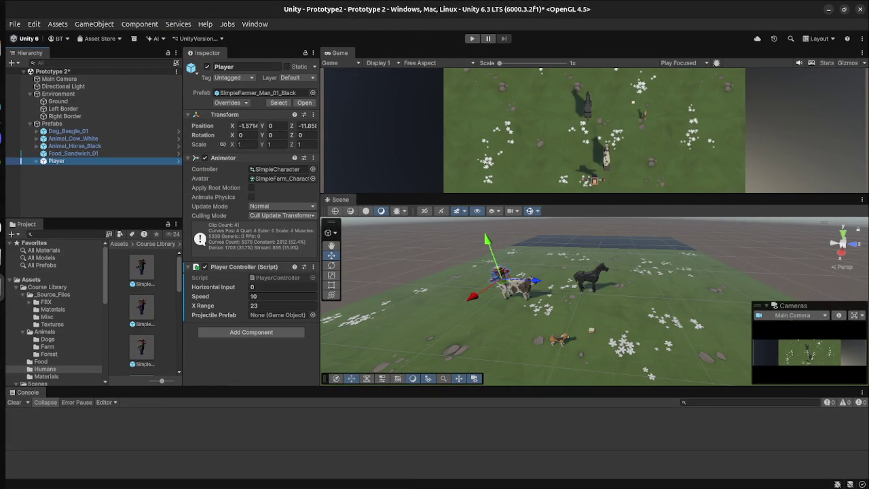
- Assign Food_Sandwich_01 from the Hierarchy to the Player's Projectile Prefab field
key(super)
click(265, 156)
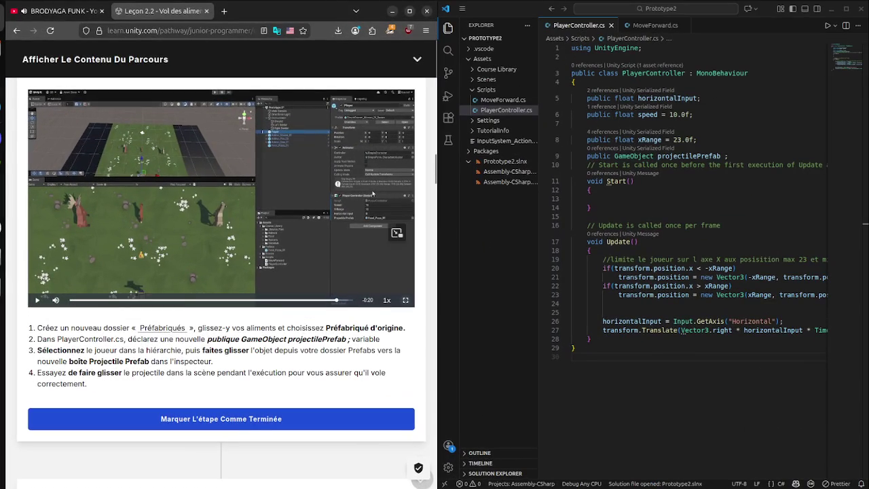
key(super)
click(372, 193)
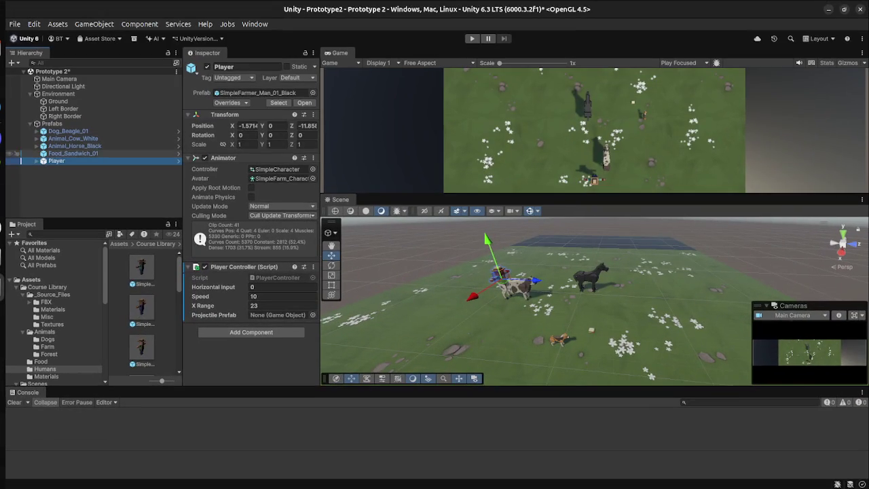
mouse_move(72, 153)
mouse_down()
mouse_move(156, 170)
mouse_move(301, 285)
mouse_move(297, 313)
mouse_move(281, 314)
mouse_up()
- Deselect the Player, save the scene and orbit the scene view
click(95, 194)
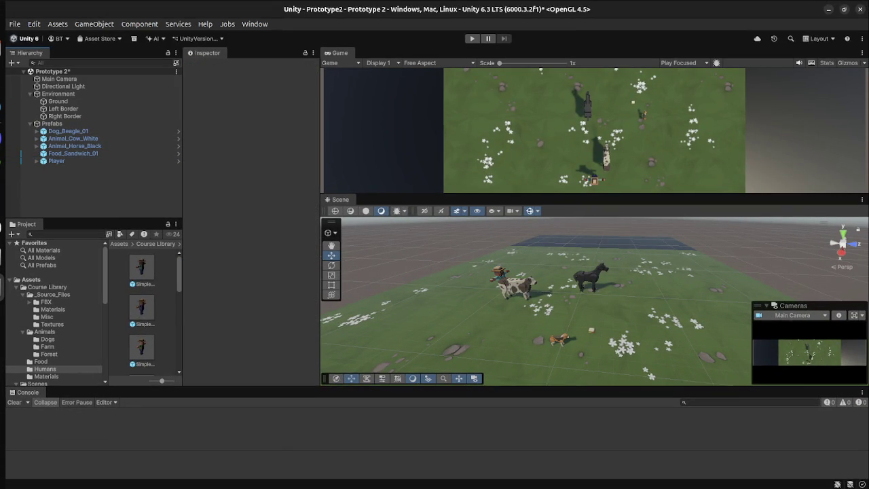
key(ctrl+s)
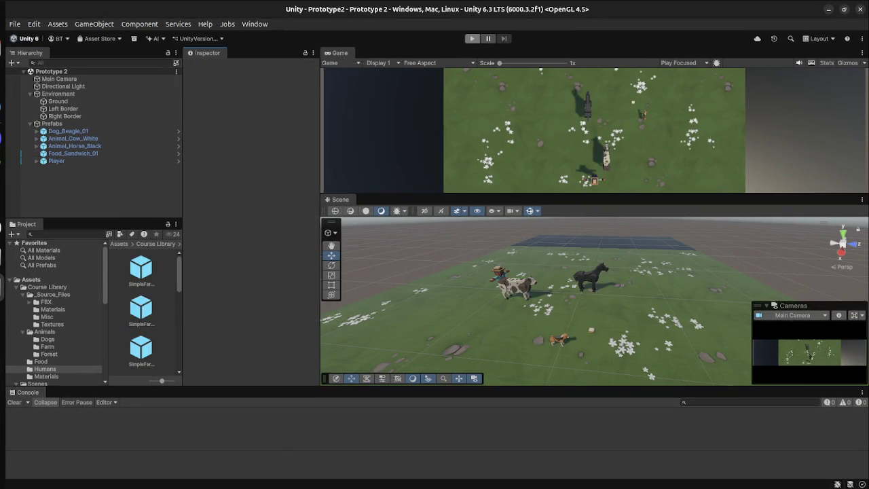
key(super)
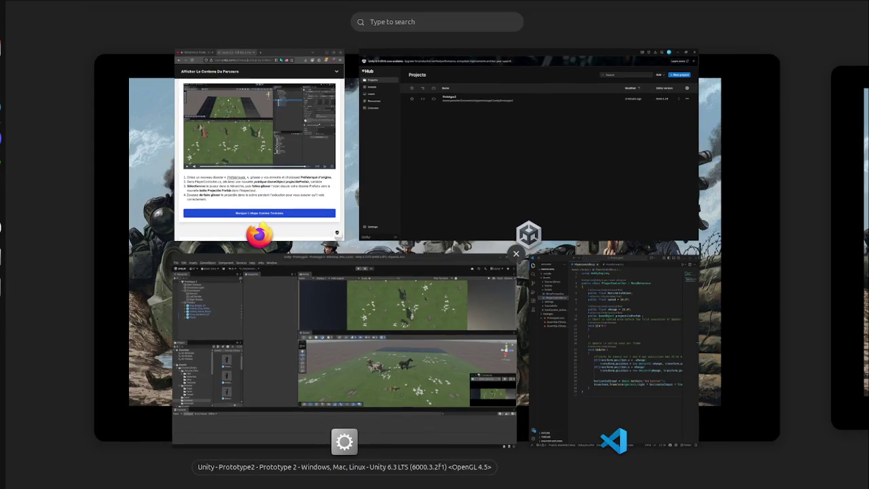
key(super)
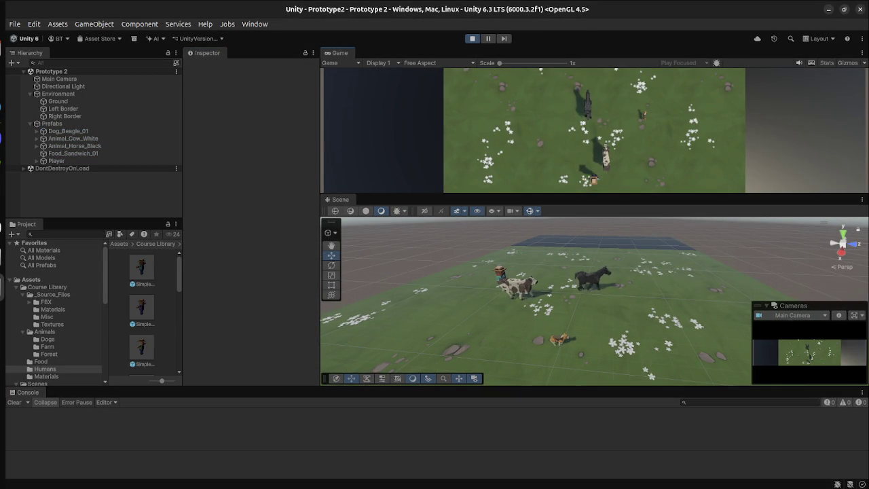
drag(536, 305, 476, 308)
- Rewind the tutorial video twice to its prefab-creation part, then return to Unity
key(super)
click(271, 156)
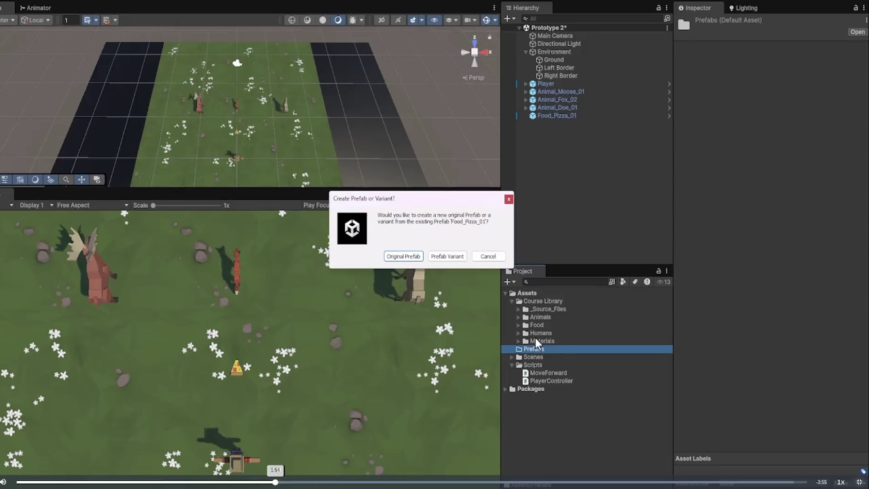
click(211, 481)
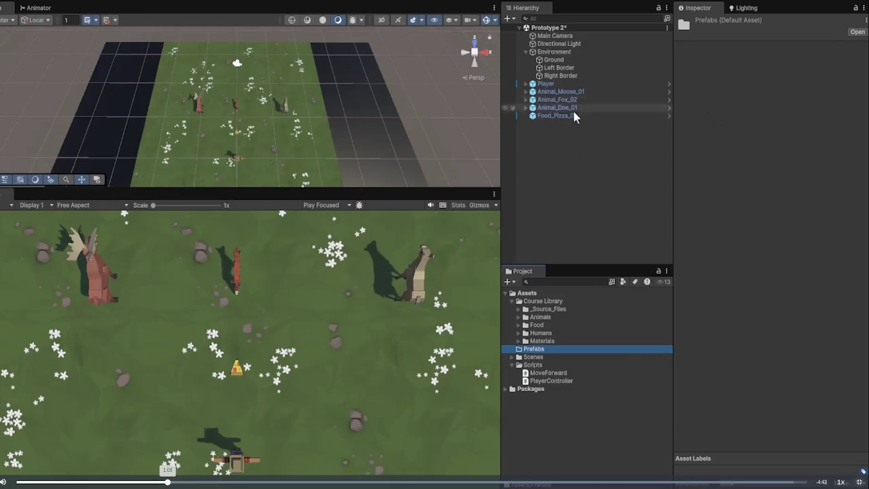
click(171, 481)
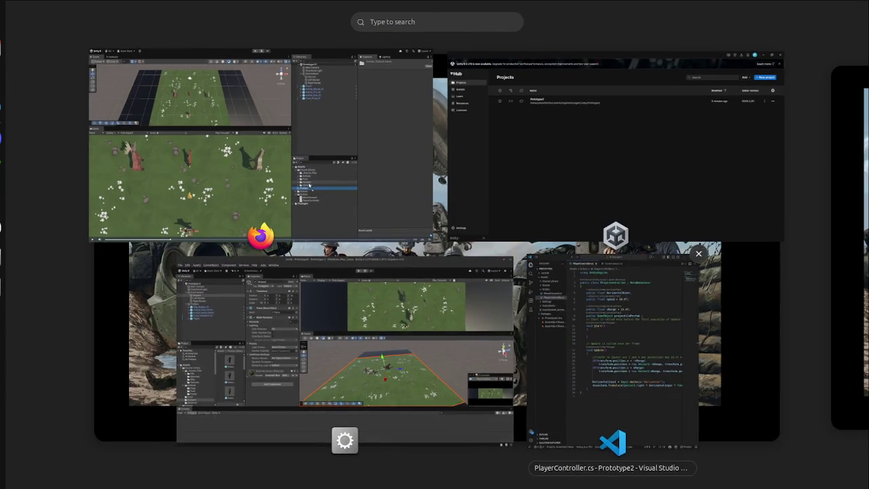
key(Escape)
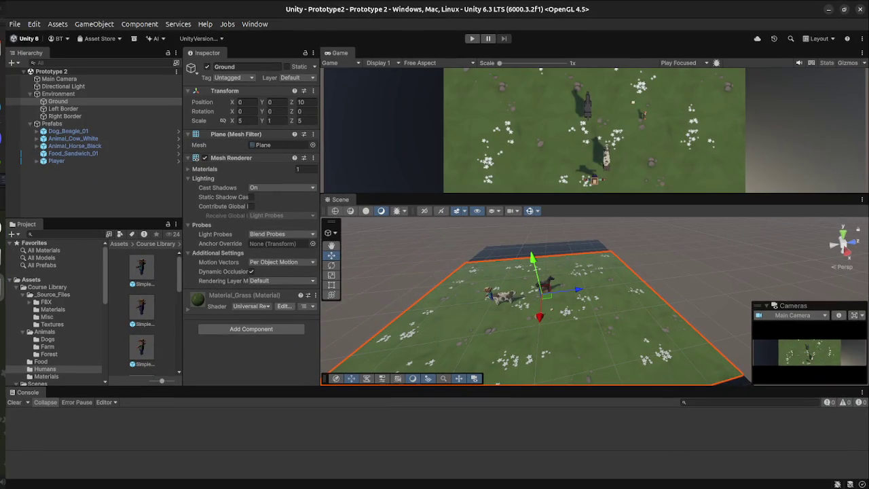
- Delete then restore the Prefabs group, and select Dog_Beagle_01 through Player
key(Delete)
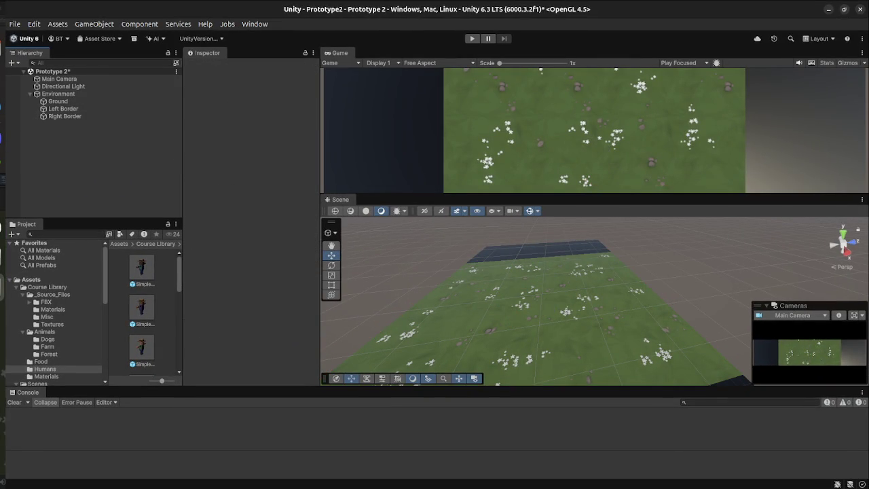
key(ctrl+z)
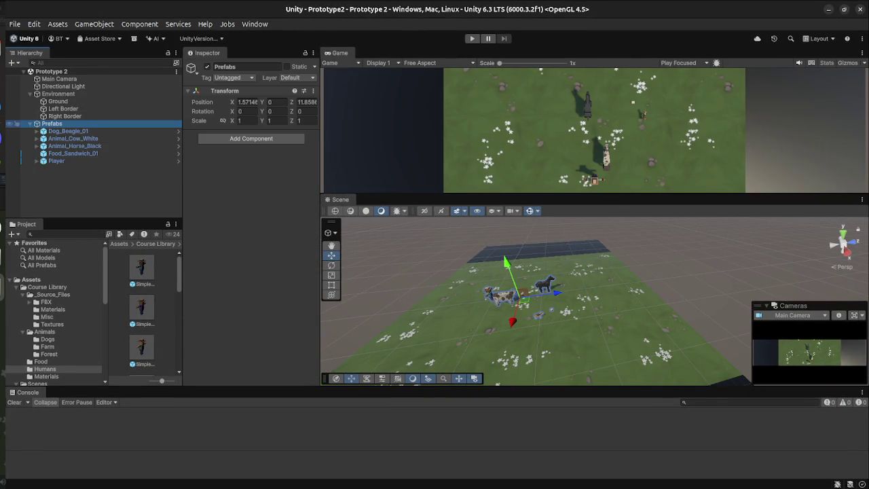
click(88, 191)
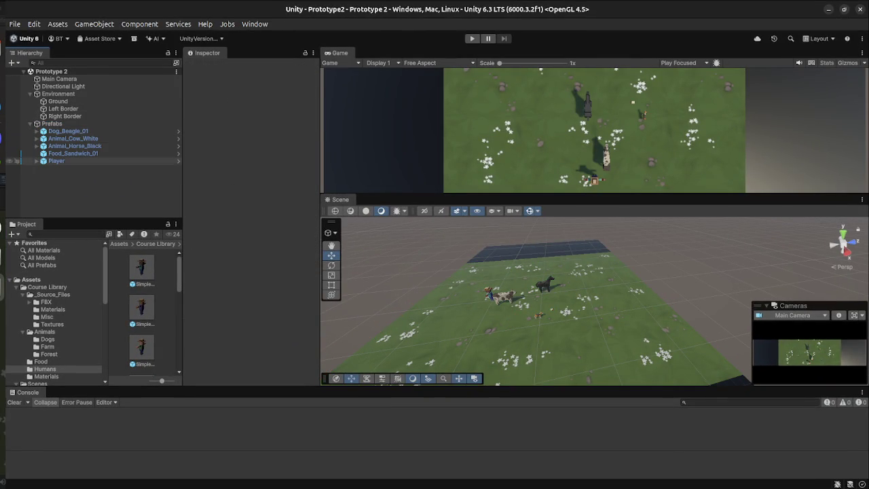
click(57, 161)
shift+click(68, 131)
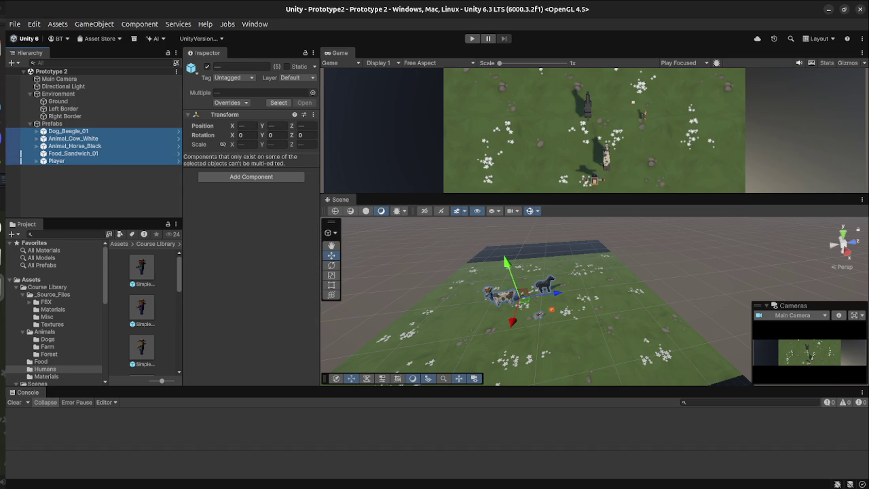
click(26, 224)
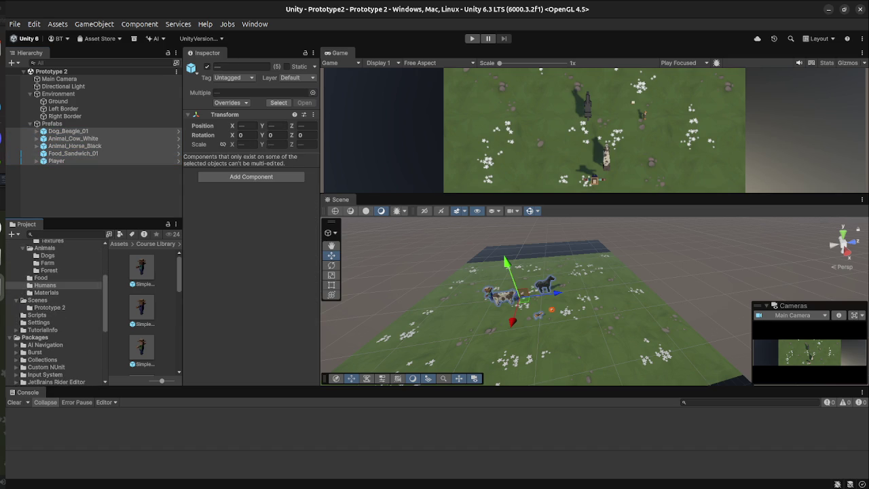
- Check the tutorial, then in Unity show Course Library's contents, collapse Scenes and open Course Library's context menu
key(super)
key(super)
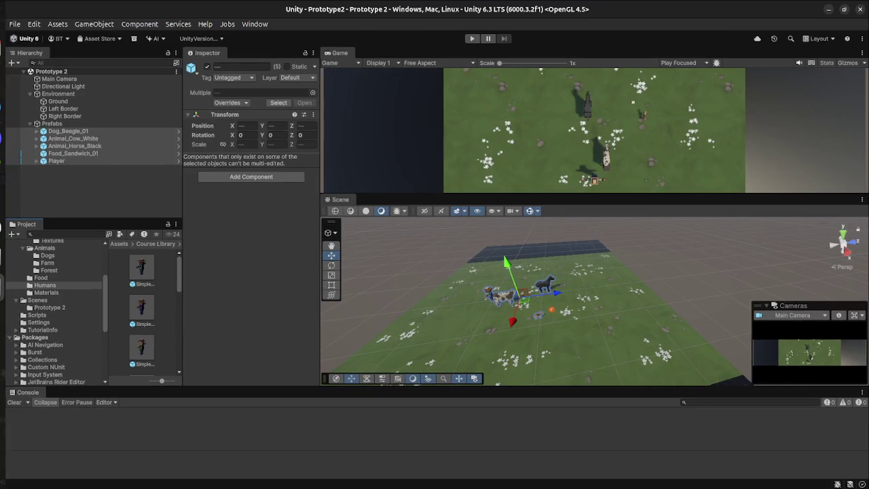
key(super)
click(262, 145)
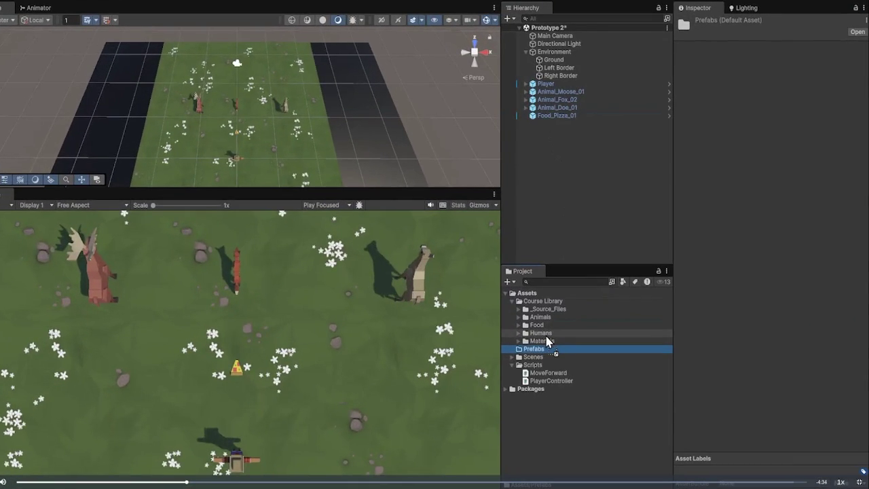
key(super)
click(349, 330)
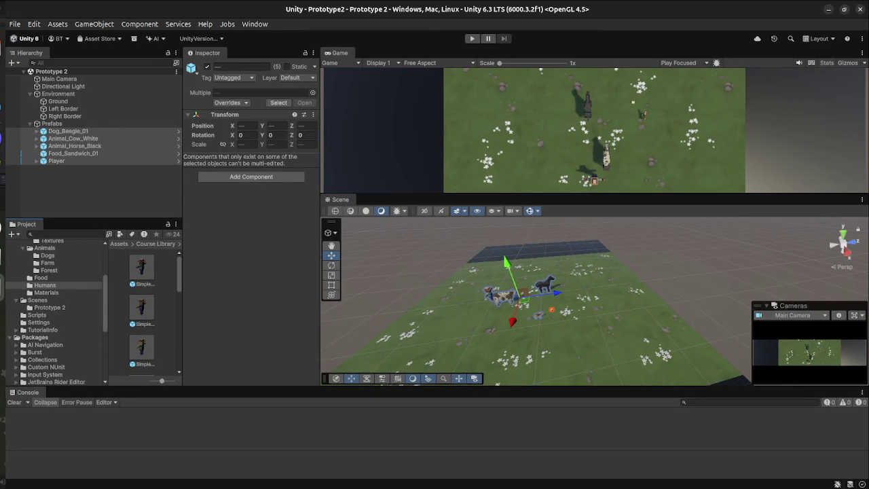
key(Left)
key(Left)
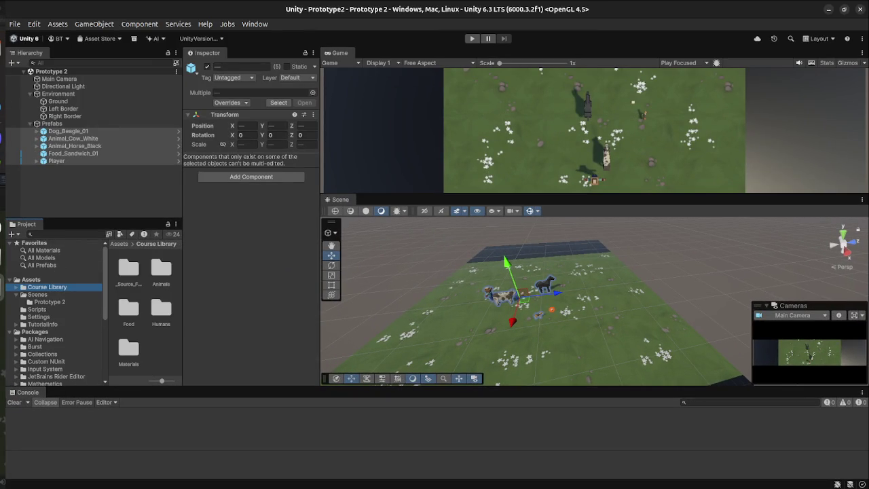
click(15, 294)
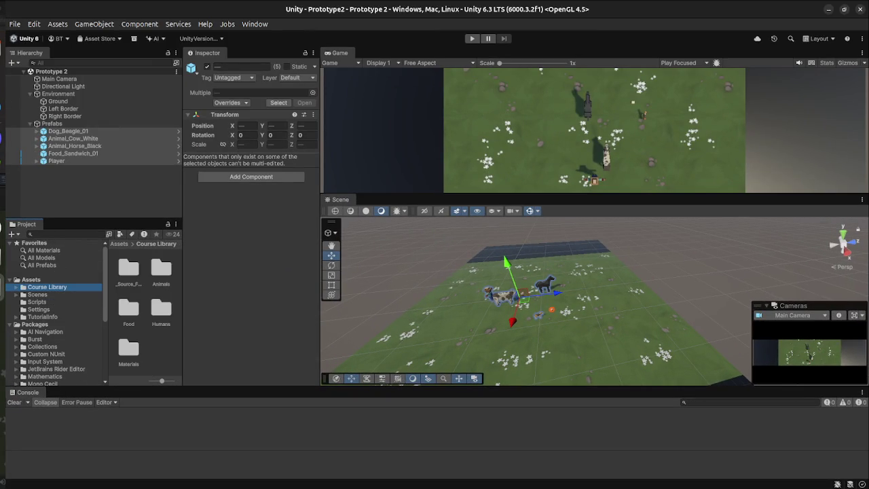
right_click(52, 288)
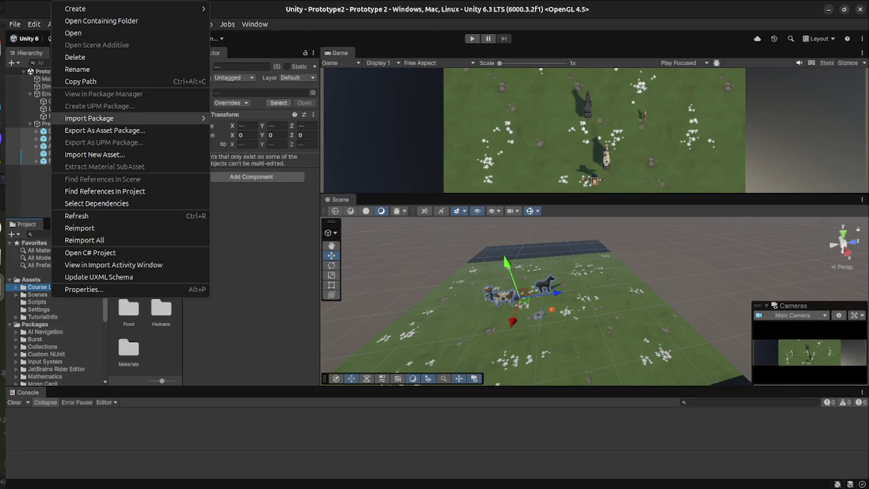
- Create a new folder named Prefabs inside Course Library
key(Right)
key(Return)
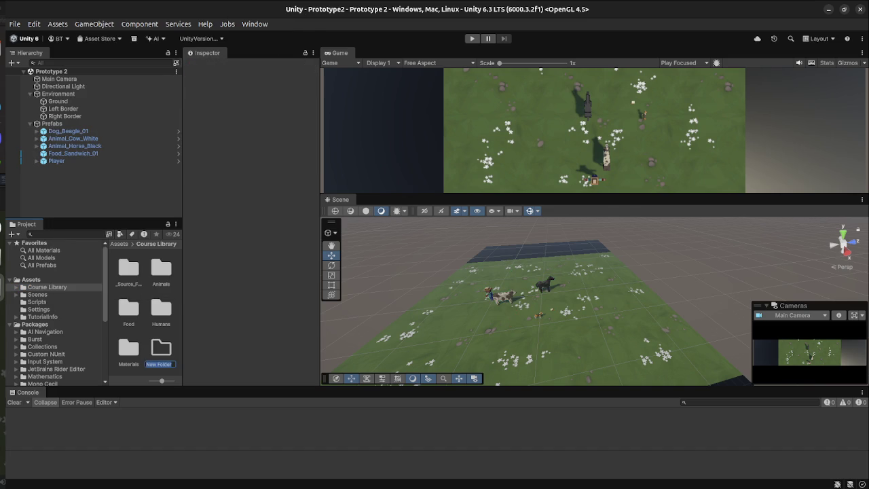
text(Prefabs)
key(Return)
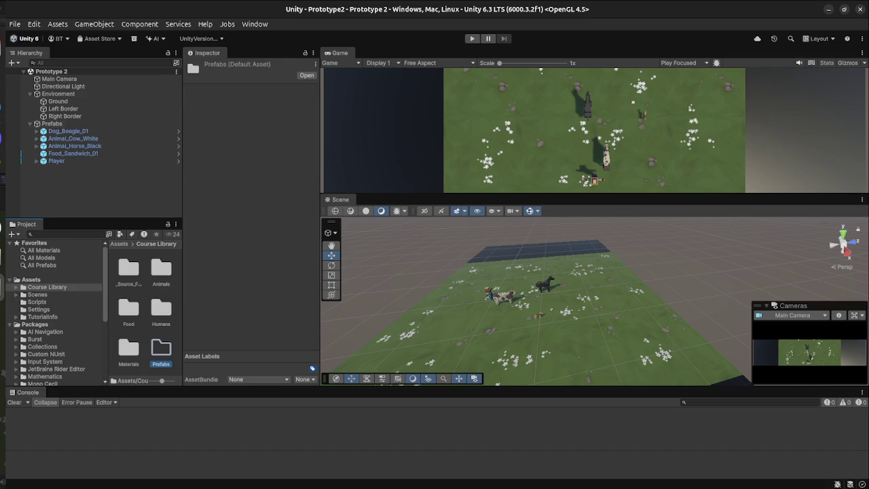
- Drag Dog_Beagle_01 through Player from the Hierarchy onto the Prefabs folder
click(56, 160)
shift+click(68, 131)
drag(89, 155, 165, 347)
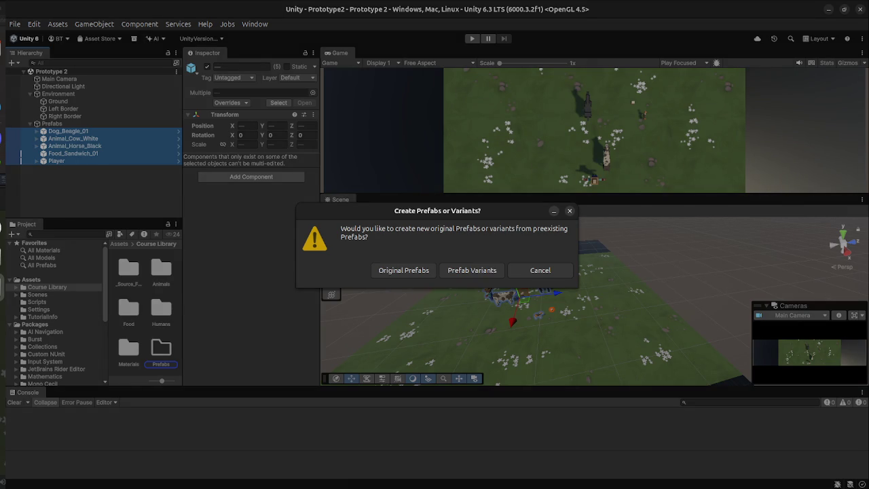
key(super)
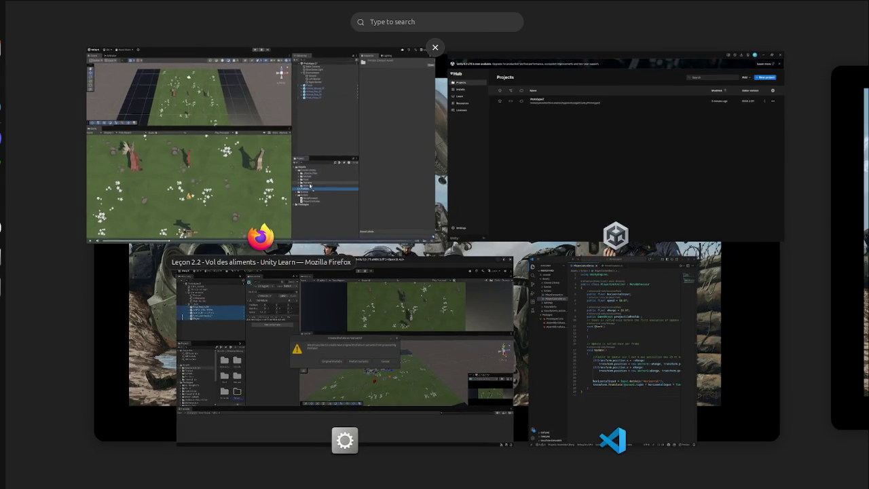
click(261, 144)
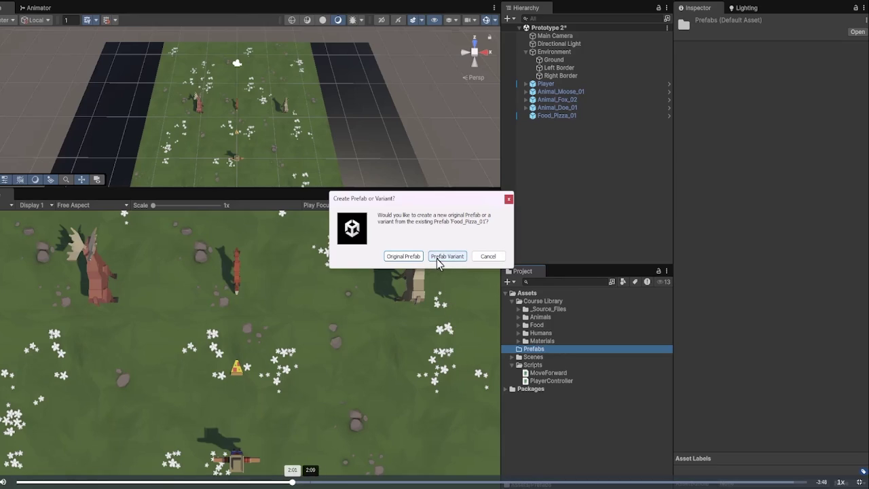
- Switch from the tutorial back to the Unity editor's prefab prompt
key(alt+Tab)
key(super)
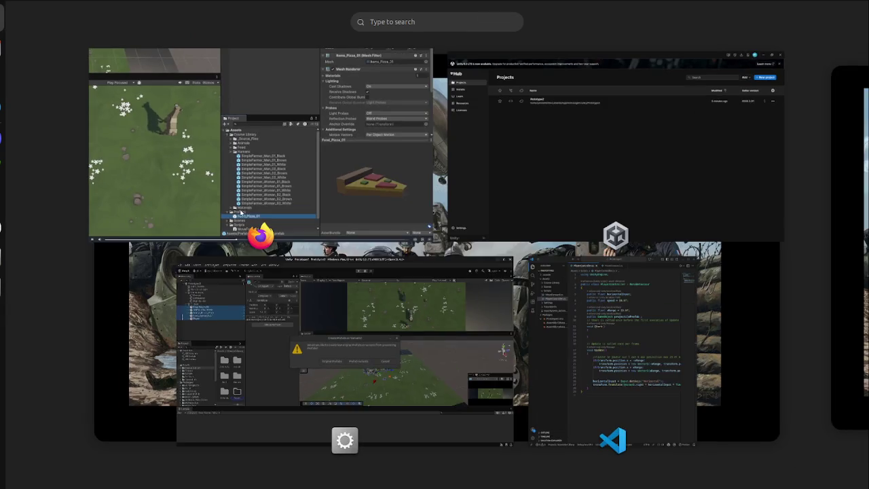
key(super)
key(super)
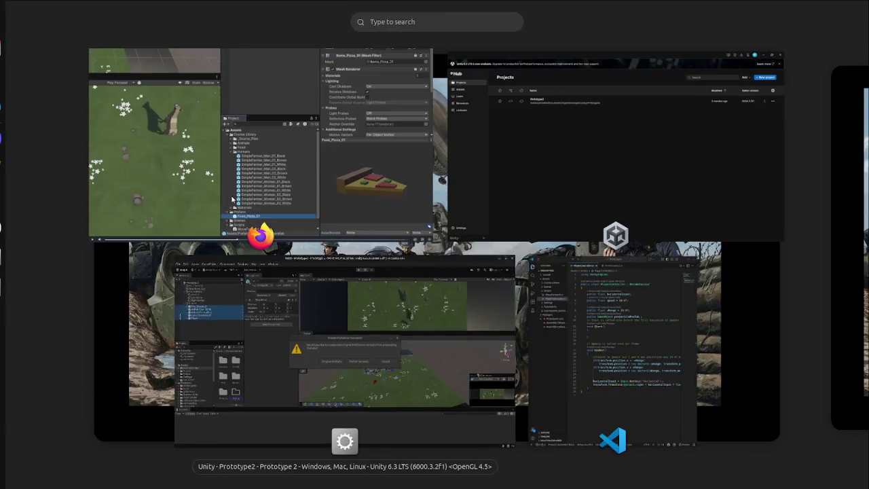
key(alt+Tab)
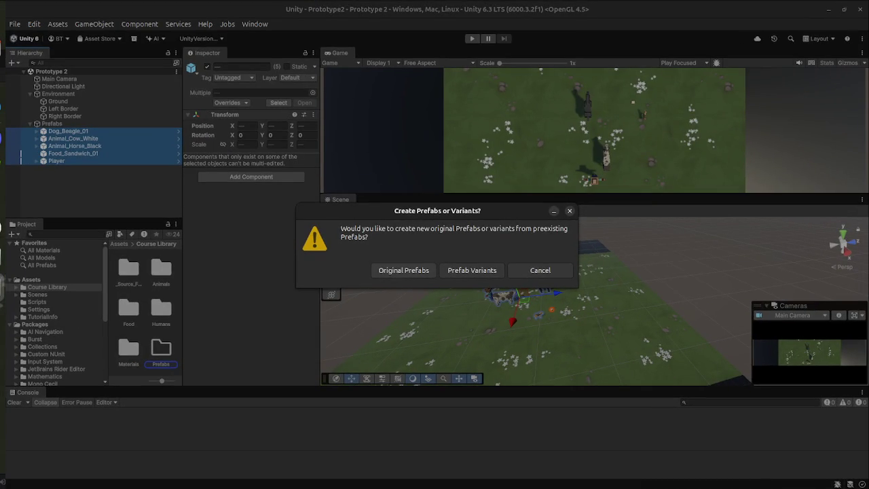
- Choose Original Prefab for the five objects, then rewind the tutorial about ten seconds
click(403, 270)
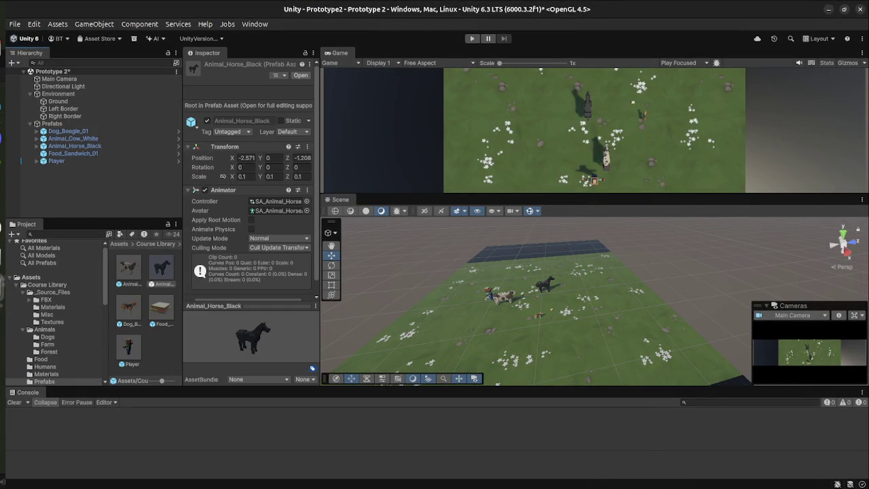
key(super)
click(344, 366)
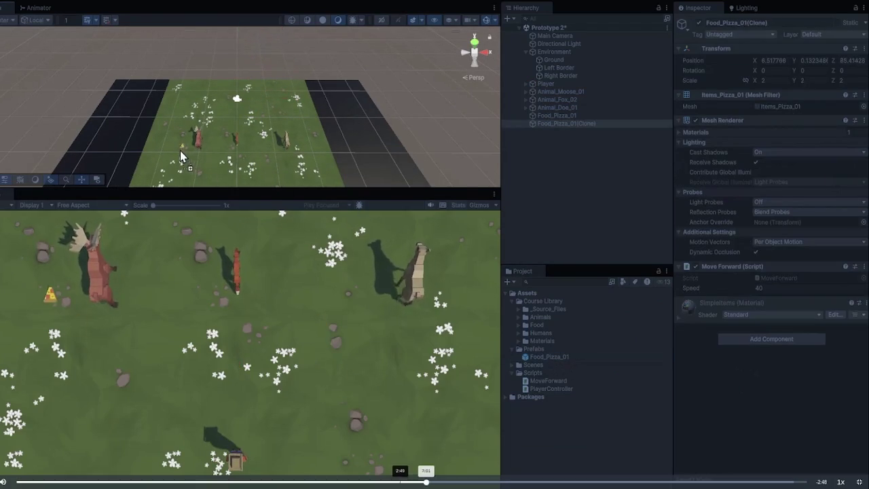
click(403, 481)
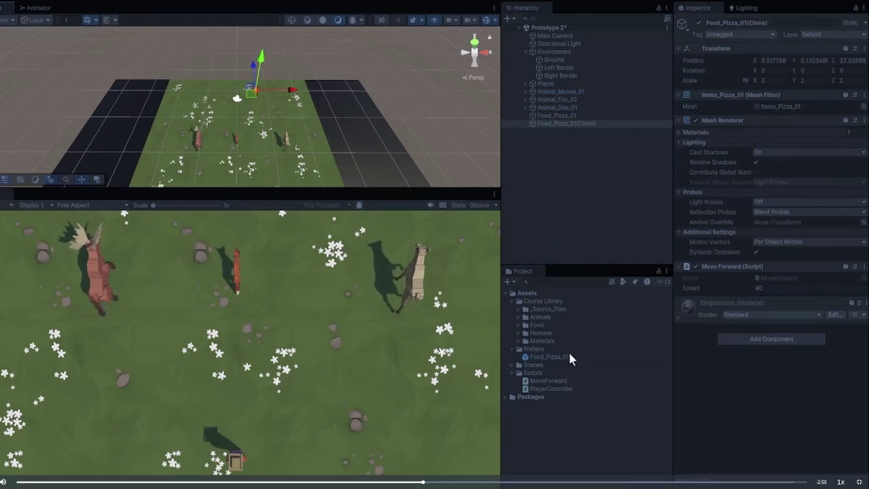
- Enter Play mode and launch two Food_Sandwich_01 clones with the spacebar
key(super)
key(super)
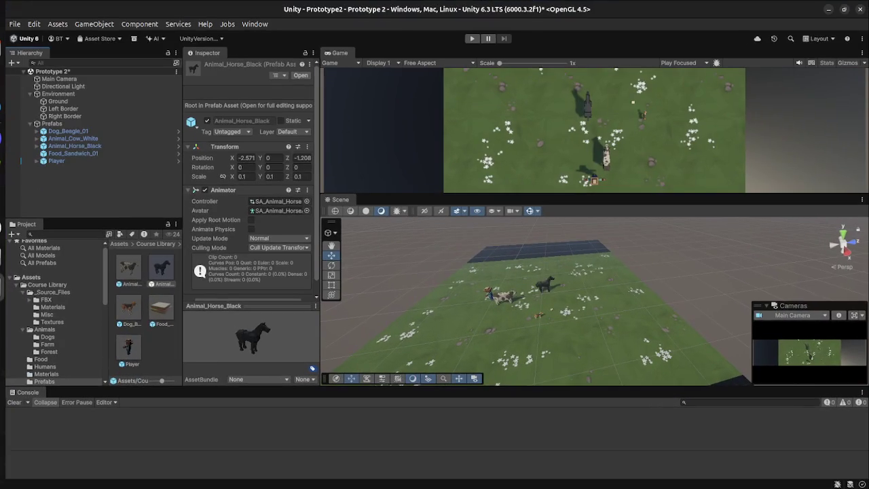
click(471, 38)
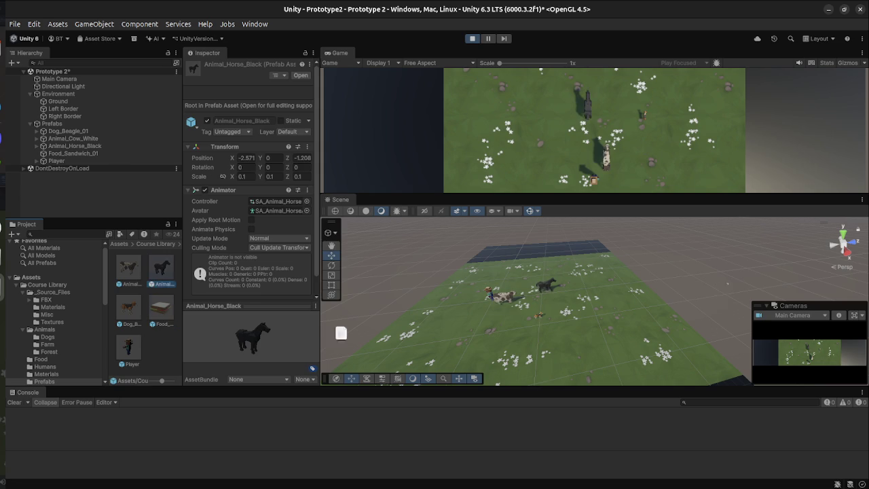
click(539, 315)
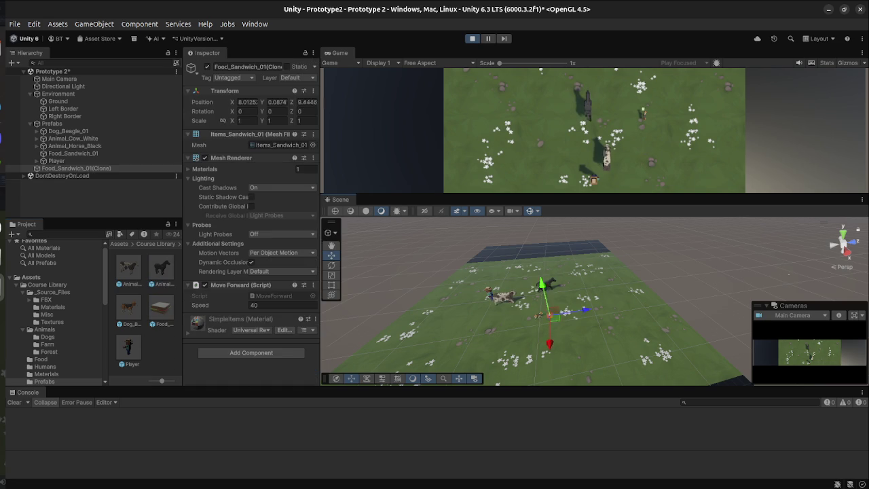
key(space)
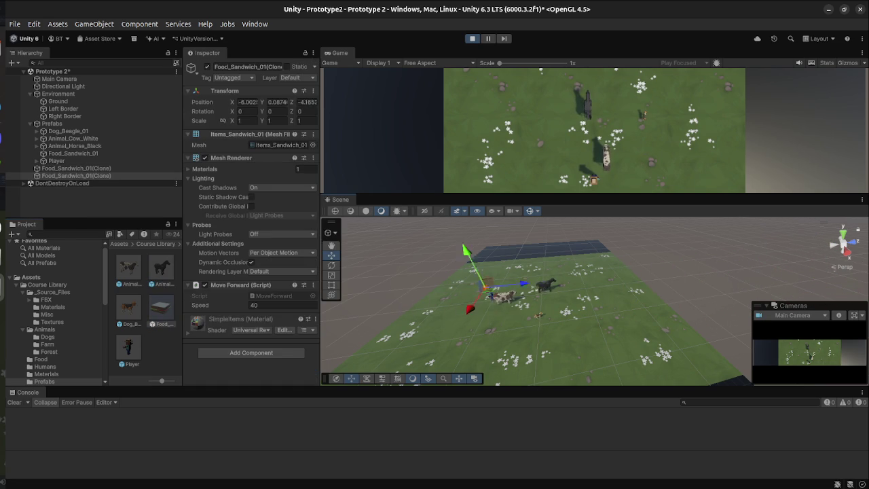
key(super)
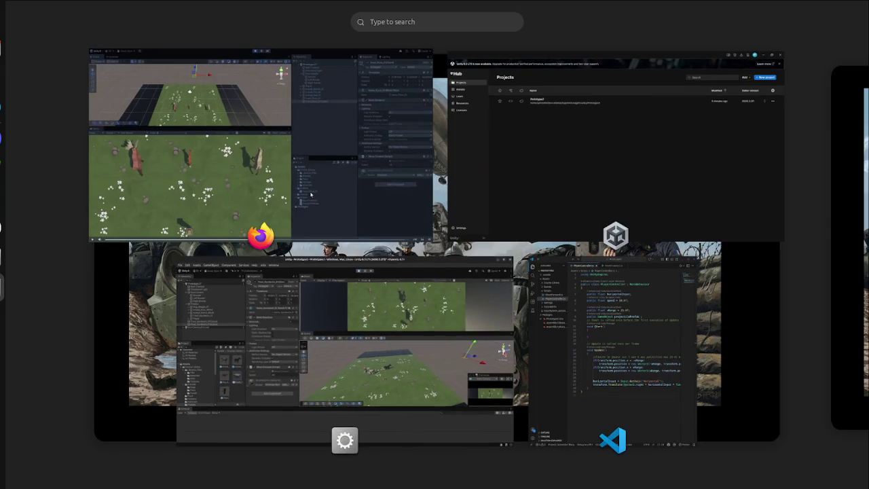
click(319, 285)
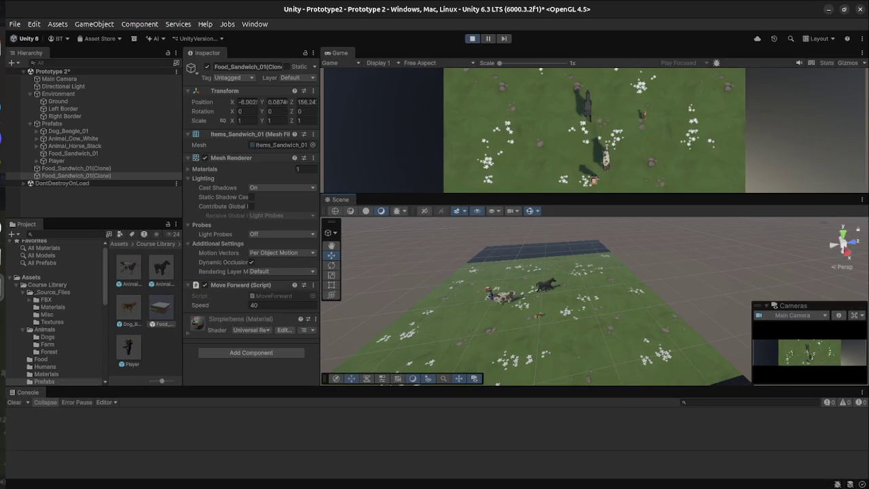
key(super)
- Skim the tutorial video through to its end, then leave fullscreen to show the lesson page
click(496, 321)
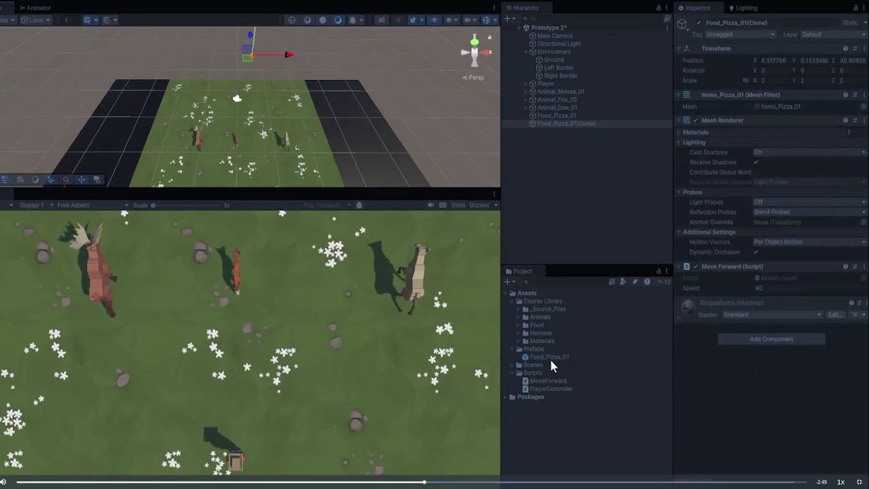
key(Right)
key(Right)
key(Right)
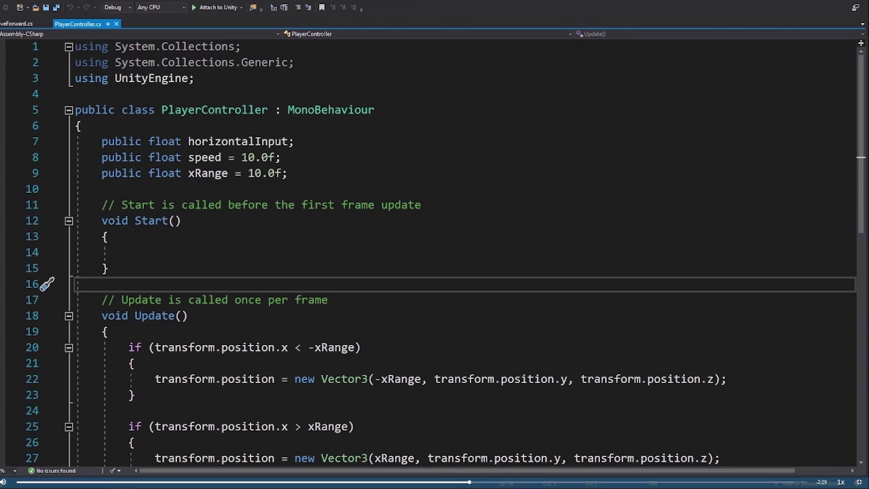
drag(475, 482, 538, 482)
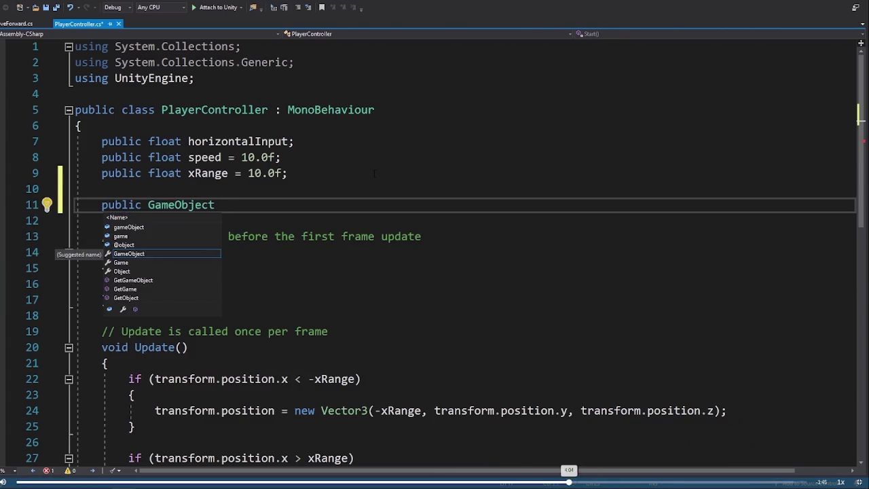
click(650, 481)
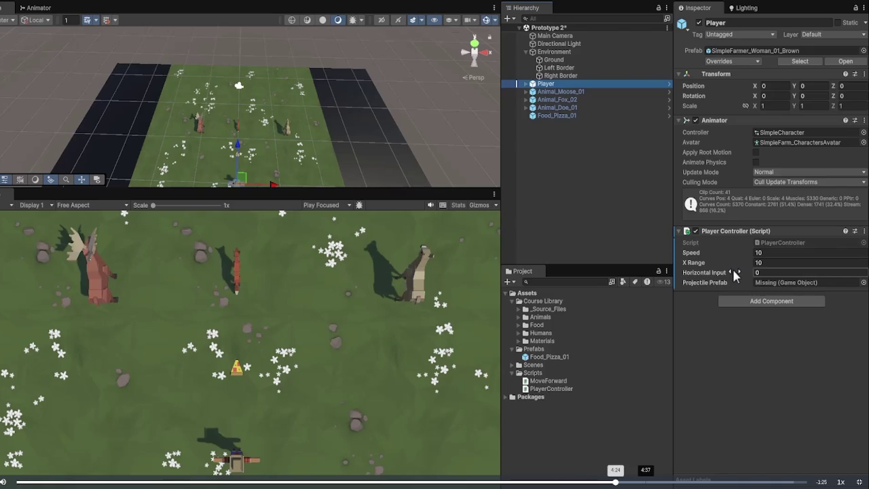
click(699, 482)
click(769, 482)
click(793, 481)
key(Escape)
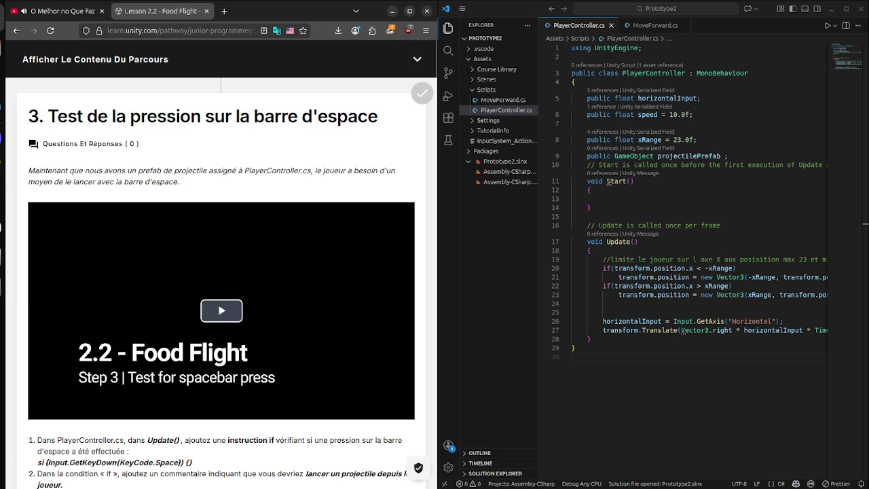
- Inside Update(), write if(Input.GetKeyDown(KeyCode.Space)) and add an empty line below it
scroll(221, 272, down, 3)
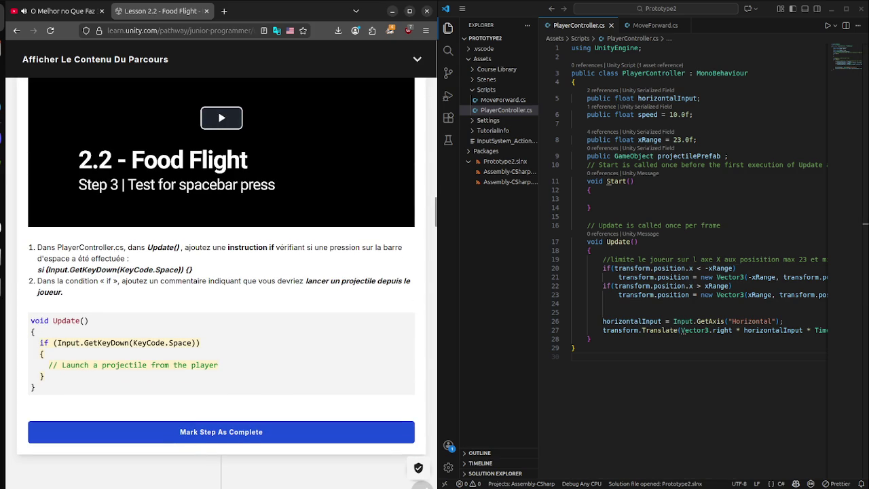
click(602, 313)
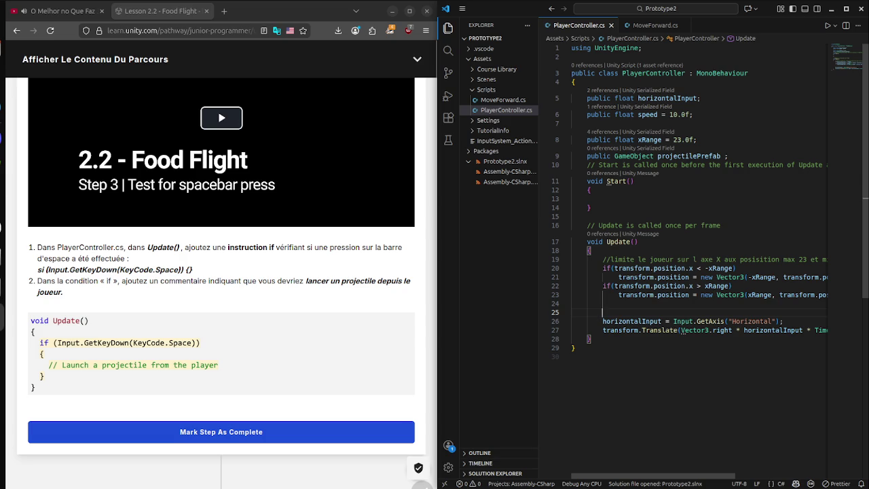
text(if)
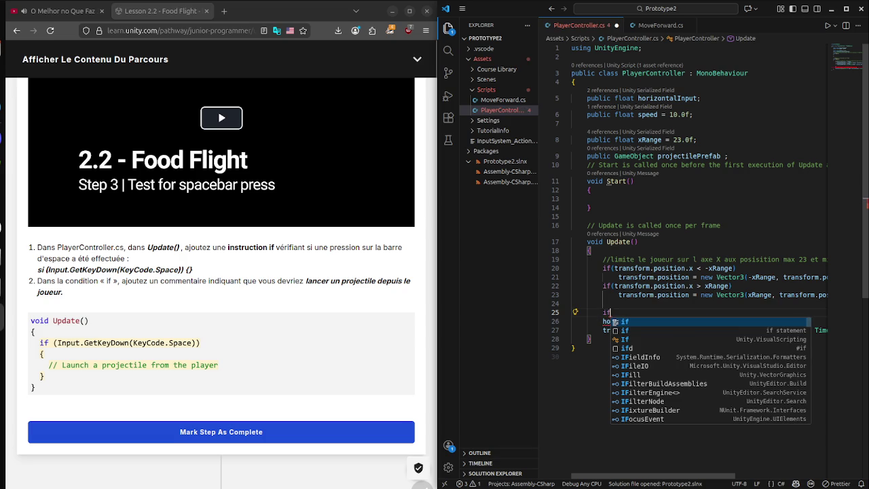
text(()
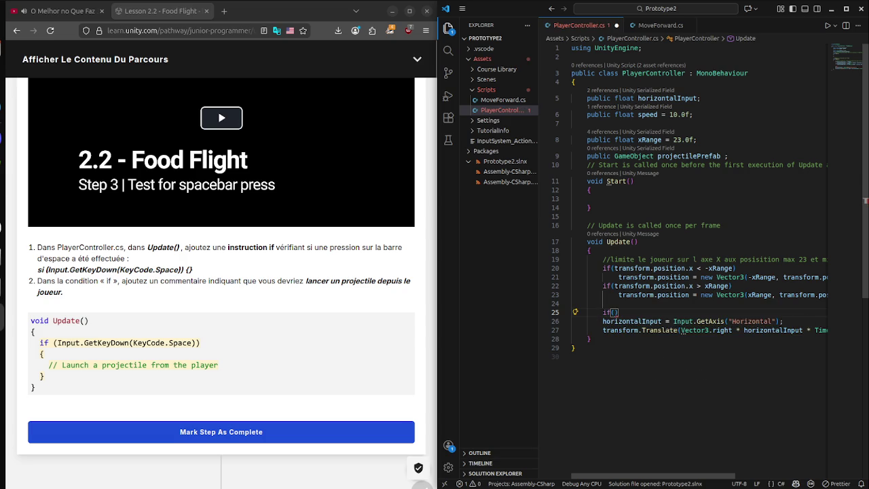
text(Input.)
text(GetKey)
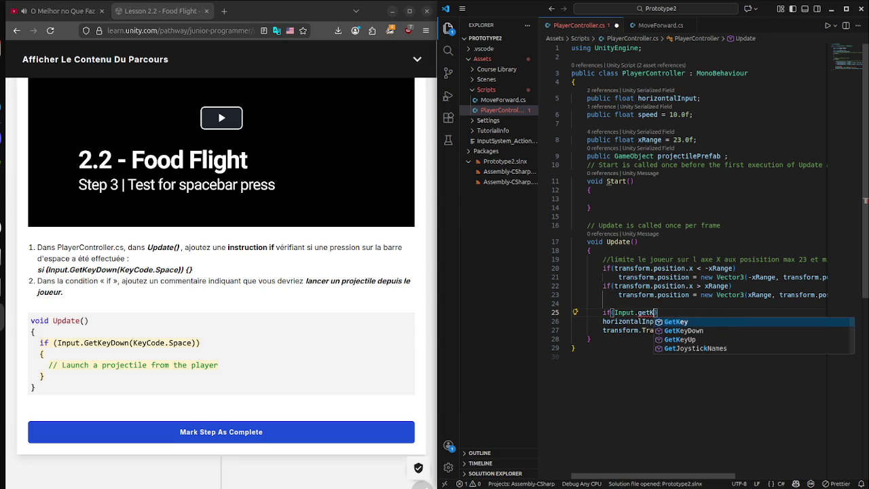
key(Escape)
text(D)
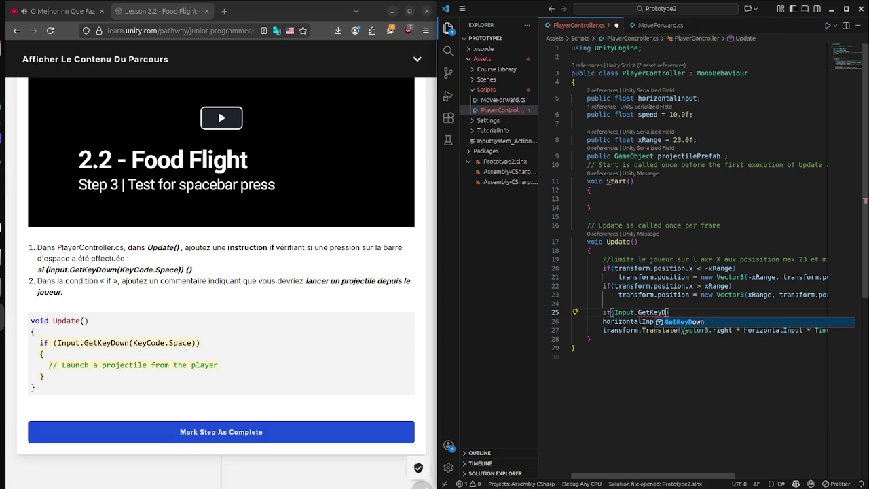
key(Tab)
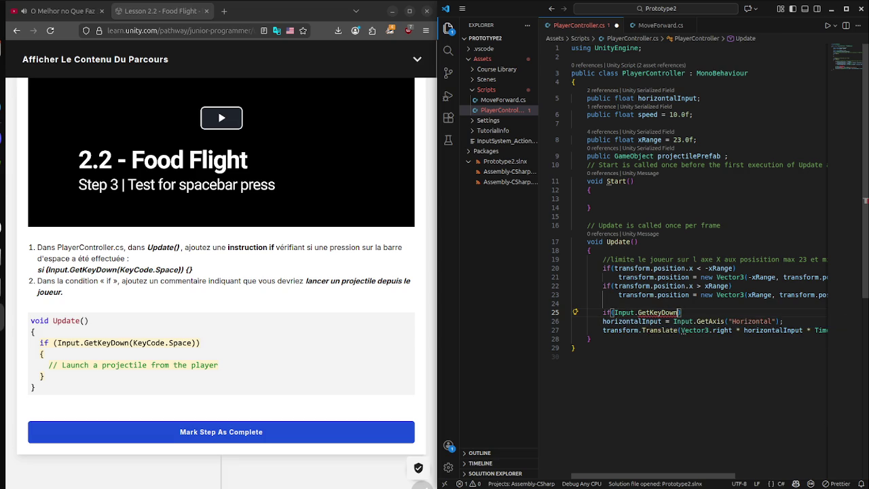
text(()
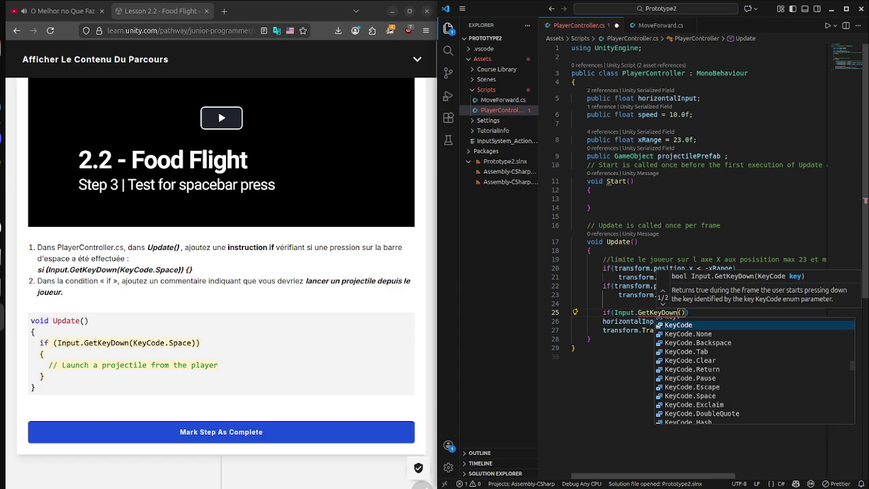
text(KeyCode.)
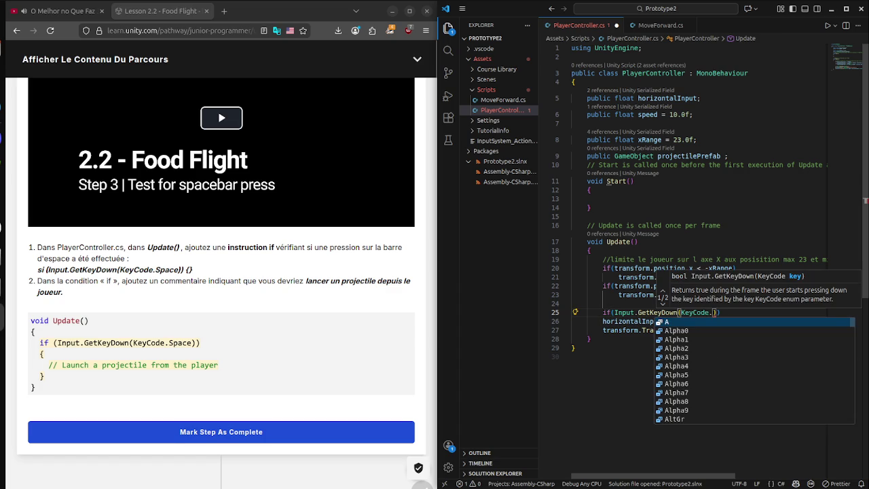
text(Spa)
key(Tab)
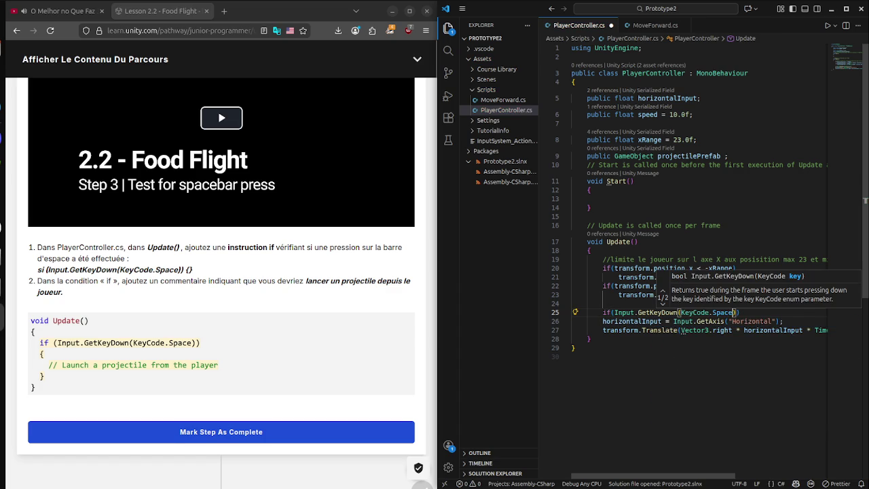
key(Escape)
key(Return)
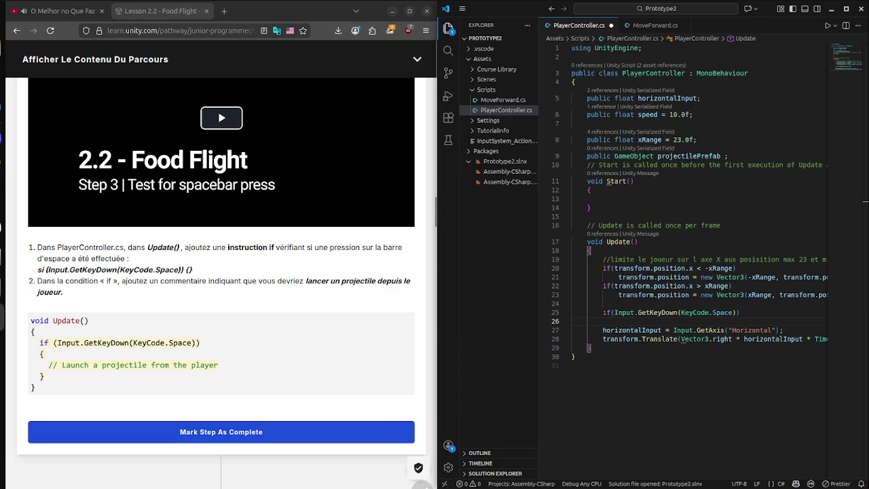
scroll(221, 271, down, 4)
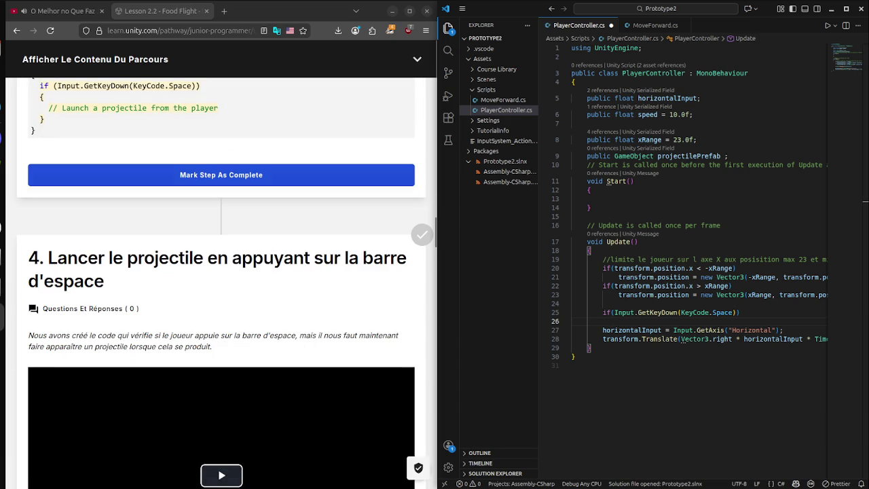
- Mark tutorial step 3 complete, start its video, and return to the script
click(221, 174)
click(221, 117)
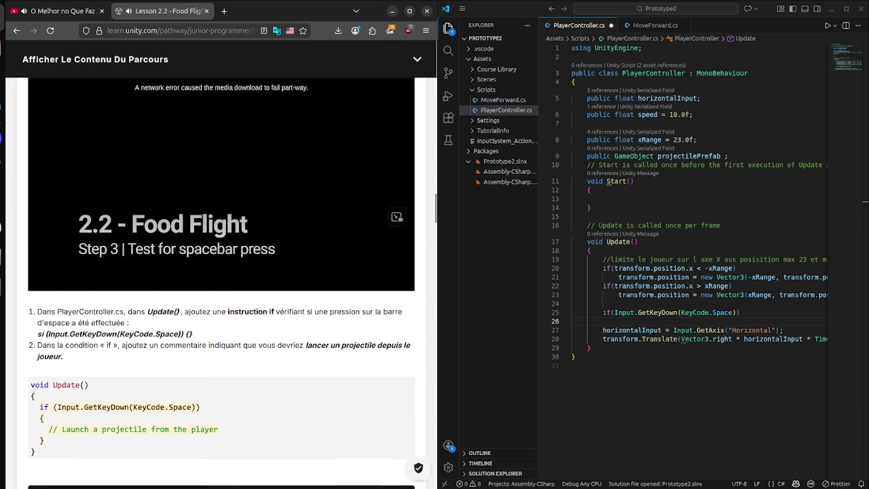
scroll(220, 271, down, 5)
scroll(221, 271, down, 5)
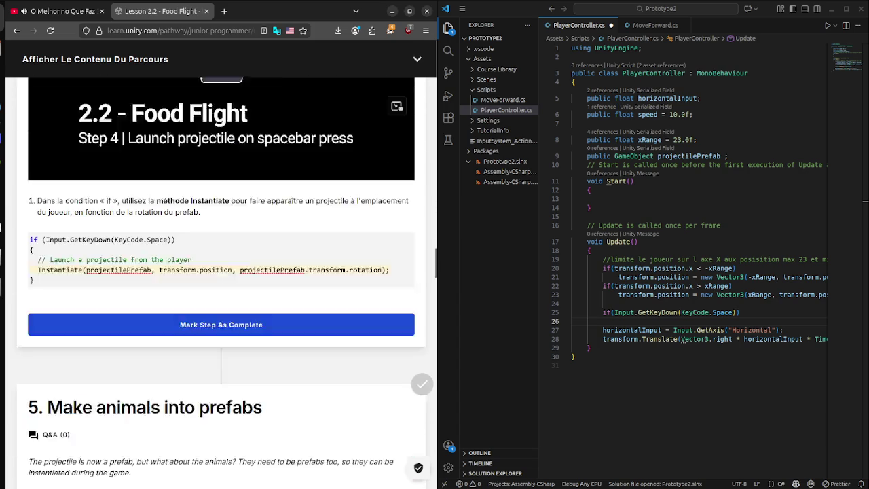
drag(722, 330, 618, 321)
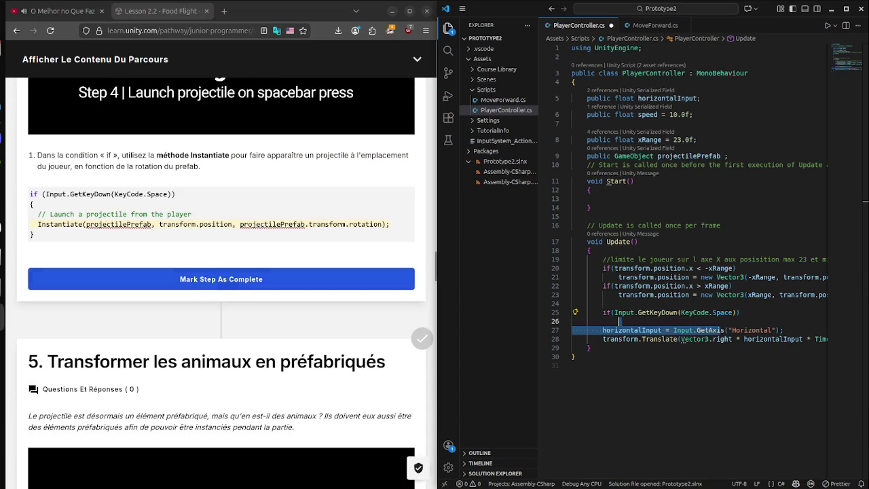
- On line 26, begin Instantiate(projectilePrefab, transform.position using autocomplete
click(618, 321)
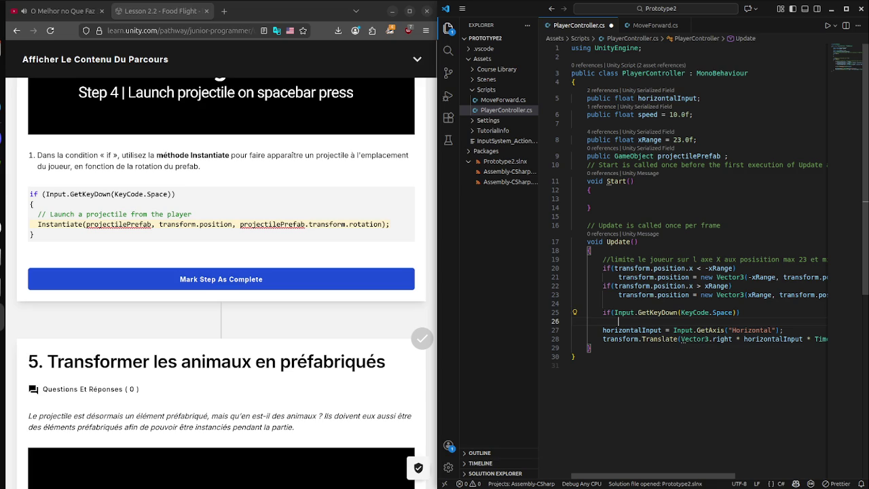
text(ins)
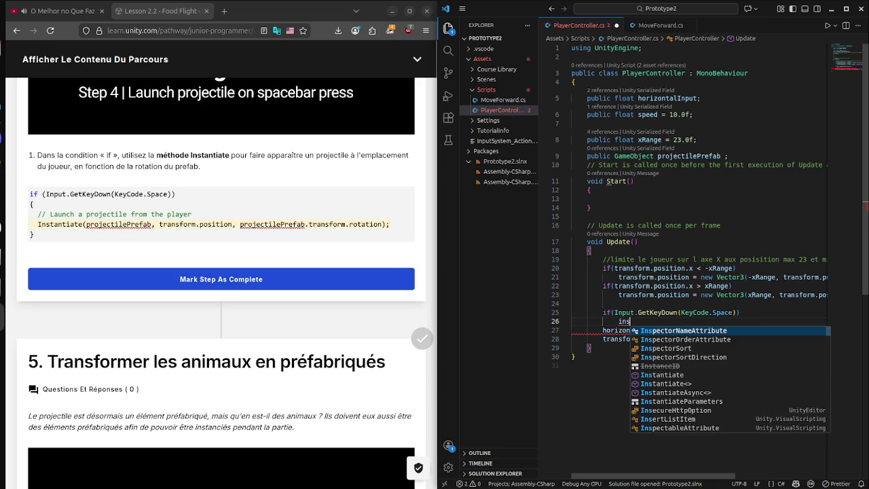
key(BackSpace)
key(BackSpace)
key(BackSpace)
text(Instan)
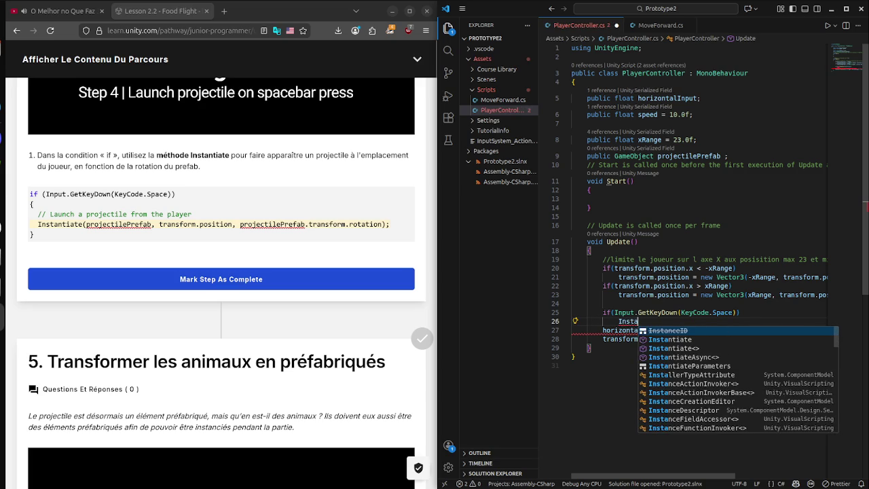
key(Down)
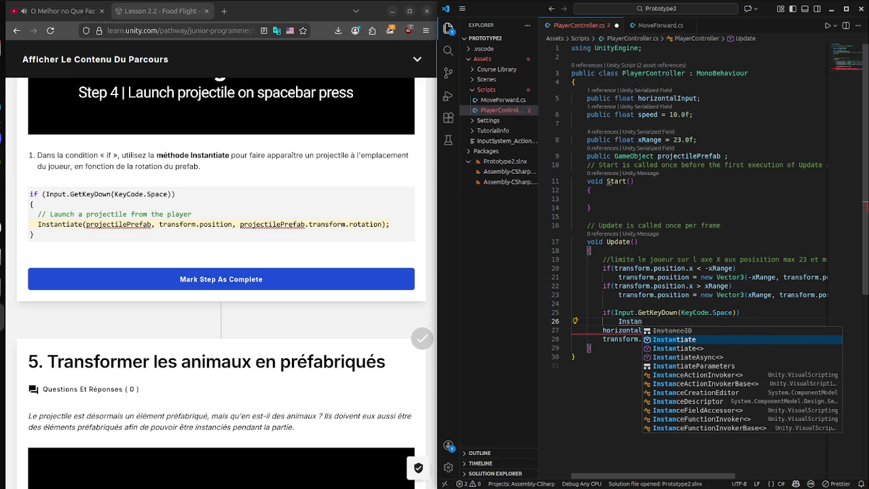
key(Tab)
text((pro)
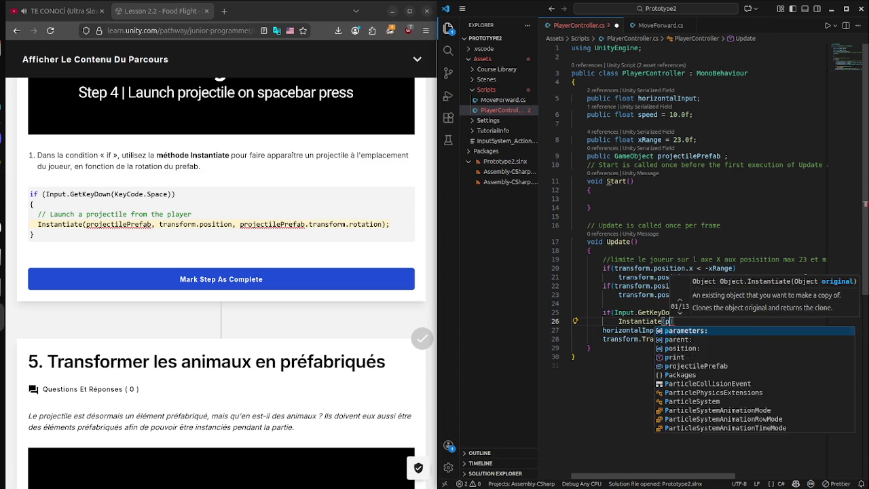
key(Tab)
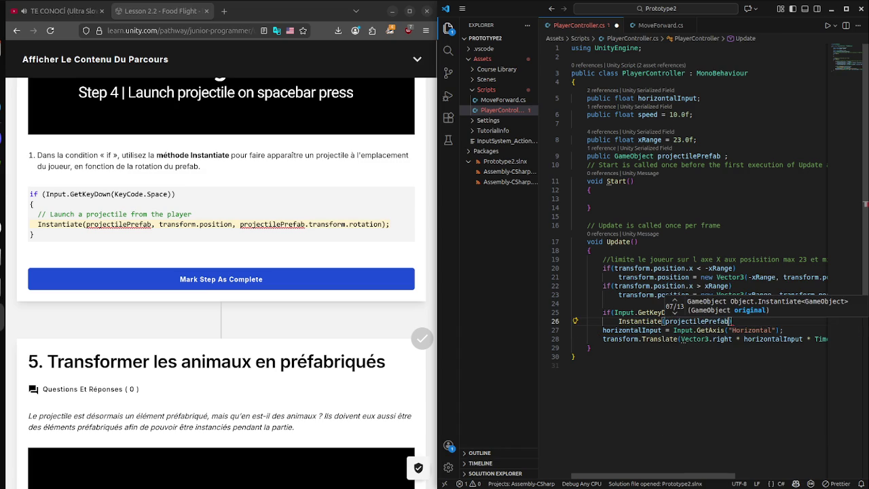
text(, tr)
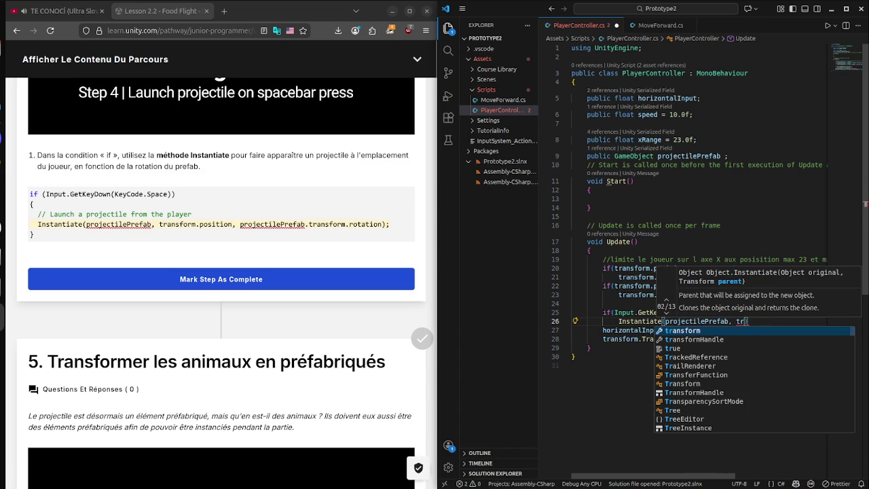
key(Tab)
text(.po)
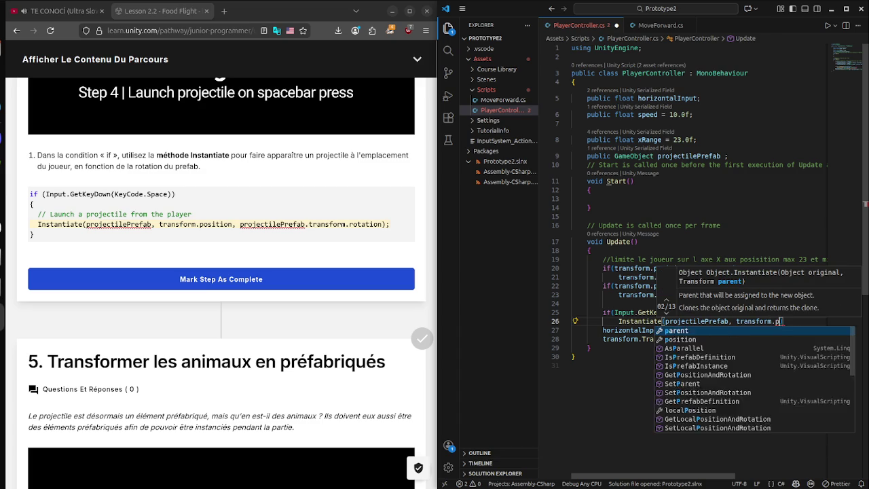
key(Tab)
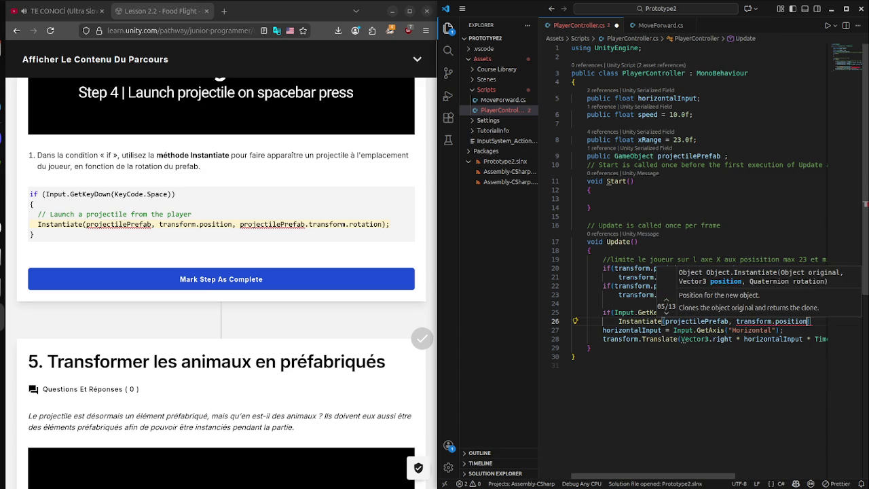
- Add projectilePrefab.transform.rotation as the third argument and close the line with ');'
text(, pro)
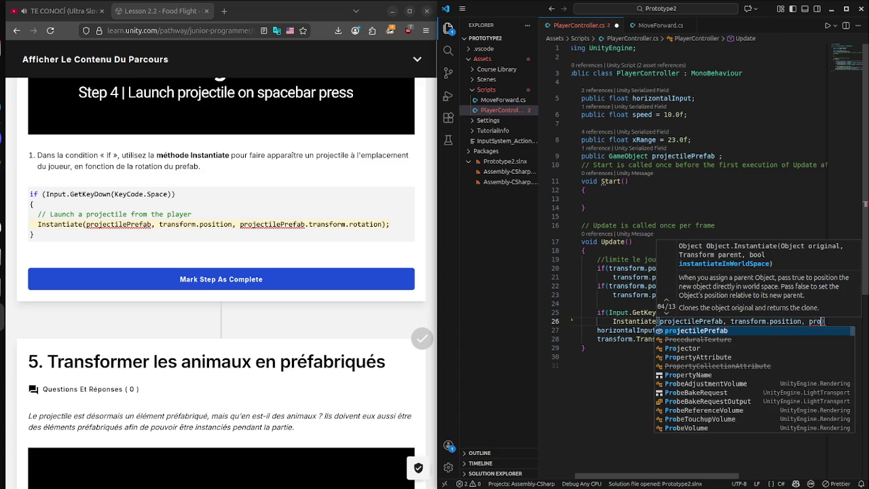
key(Tab)
text(.tr)
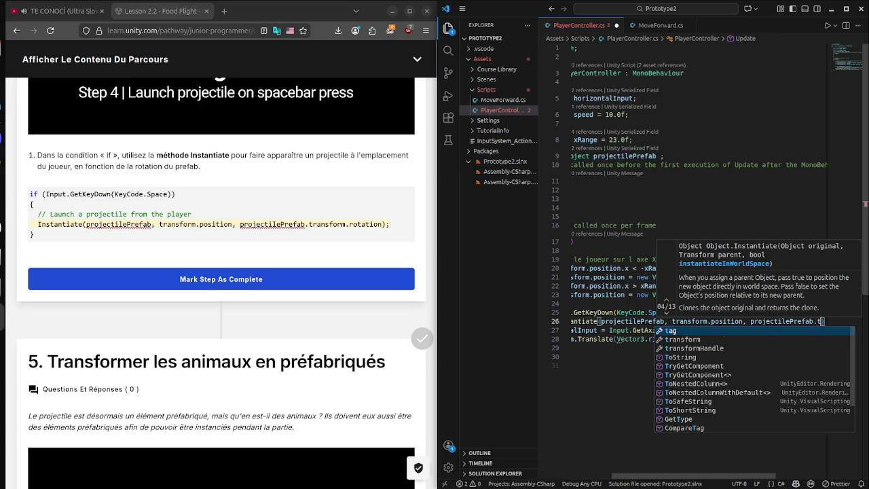
key(Tab)
text(.)
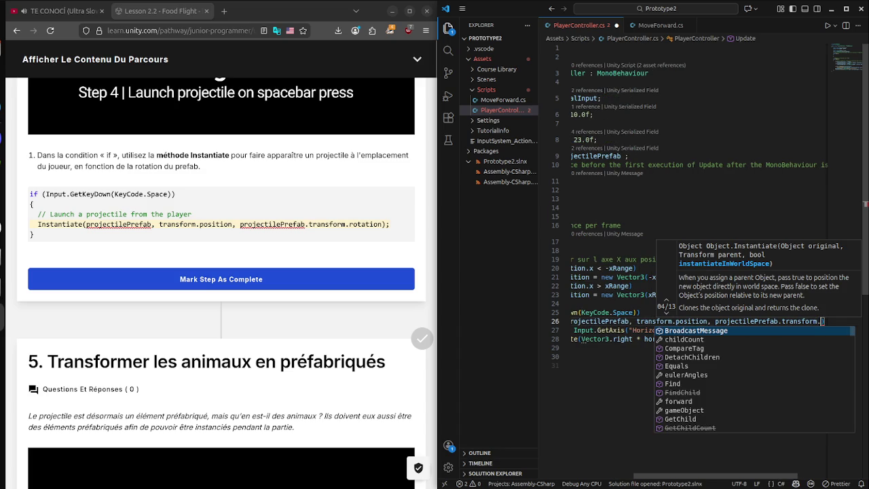
text(rot)
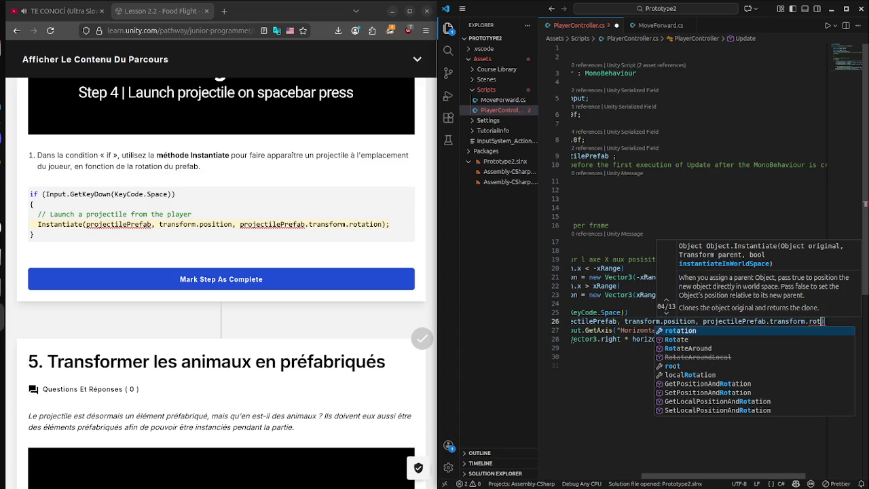
key(Tab)
key(Escape)
text();)
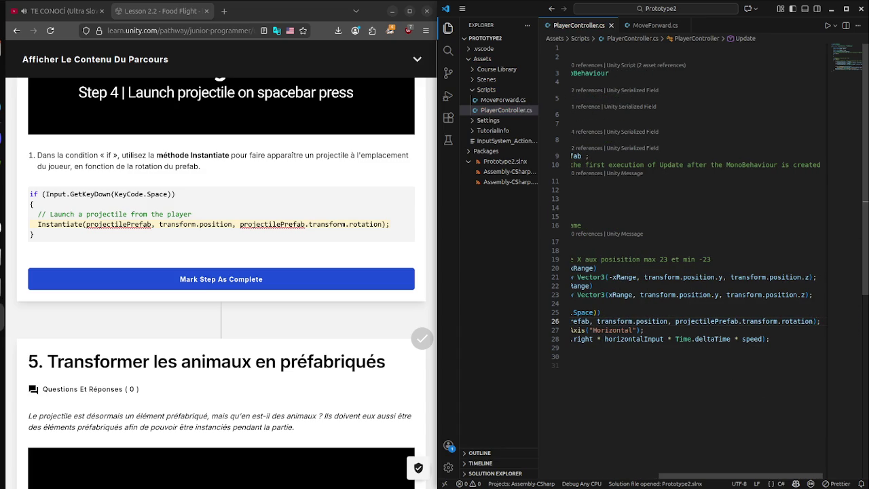
- Switch to the Unity editor and enter Play mode
key(super)
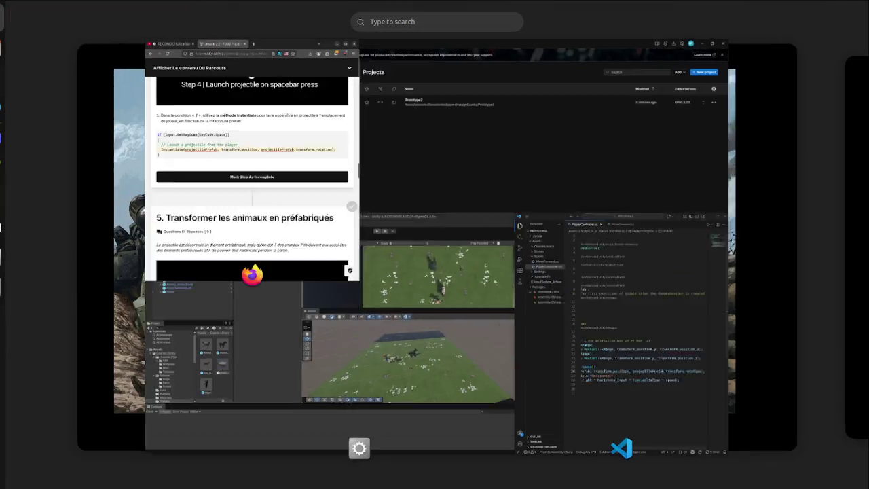
click(429, 428)
key(ctrl+p)
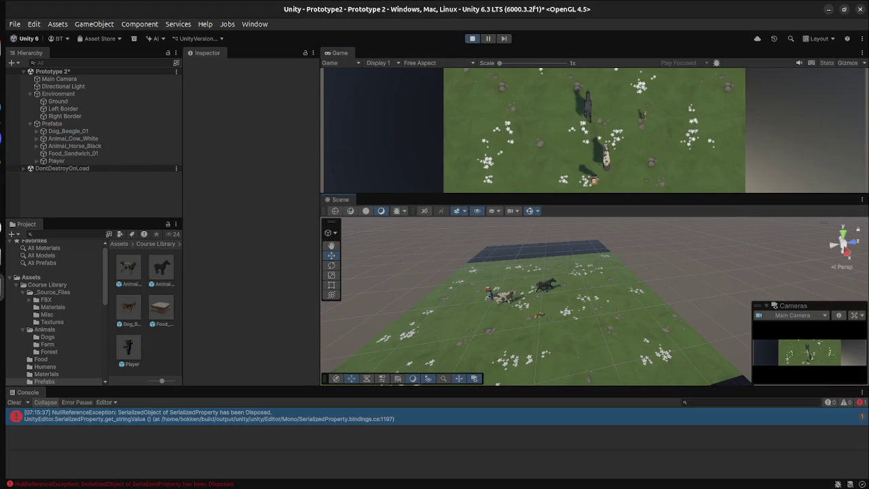
- Test-play by moving the player right, then stop Play mode and open the window overview
click(58, 101)
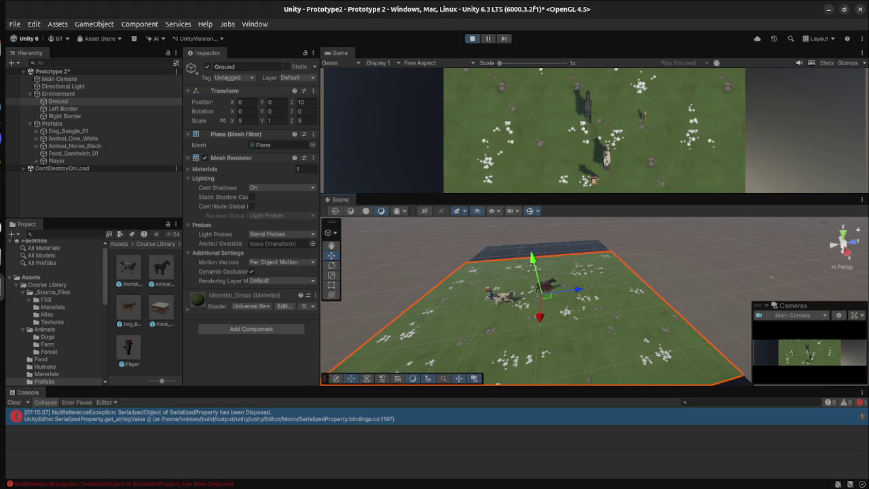
key(f)
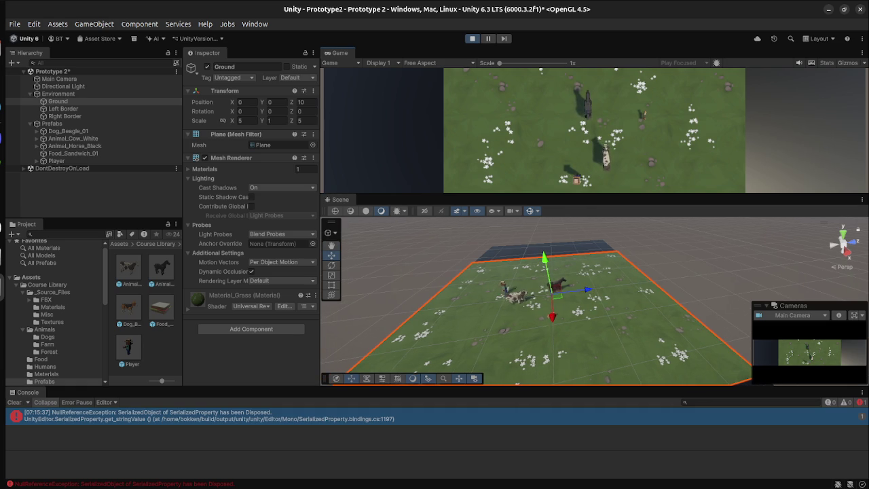
key(Right)
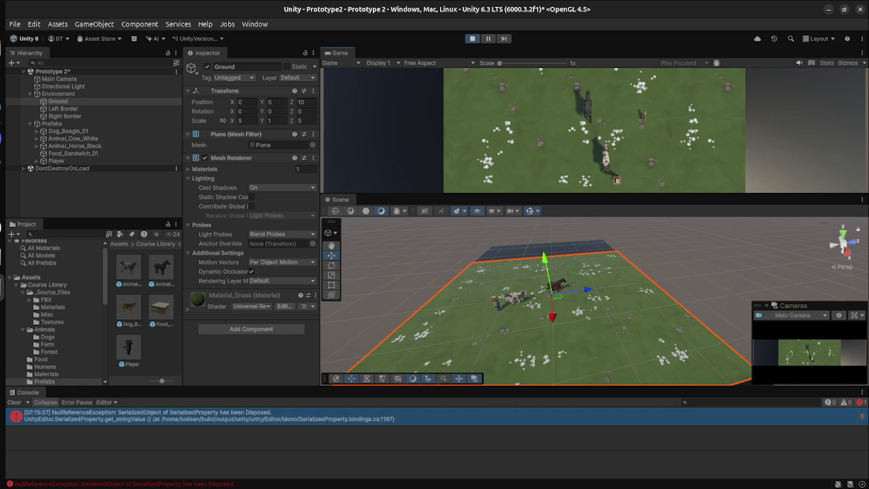
key(ctrl+p)
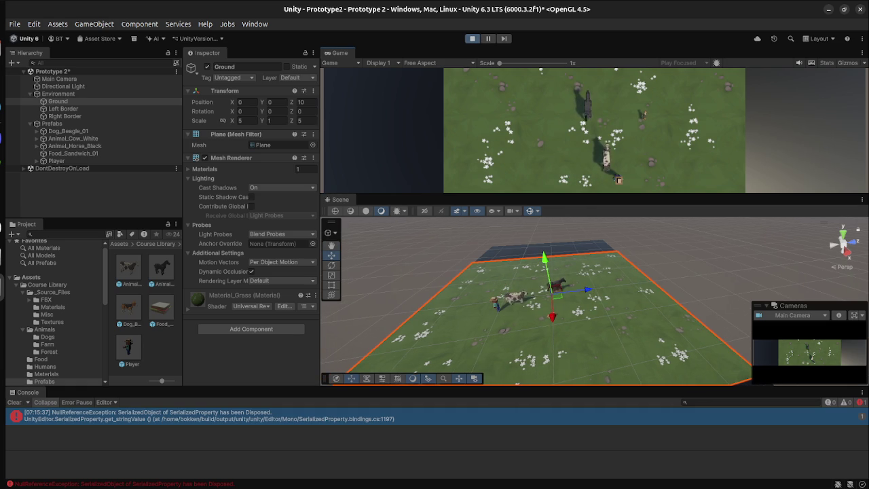
key(super)
key(super)
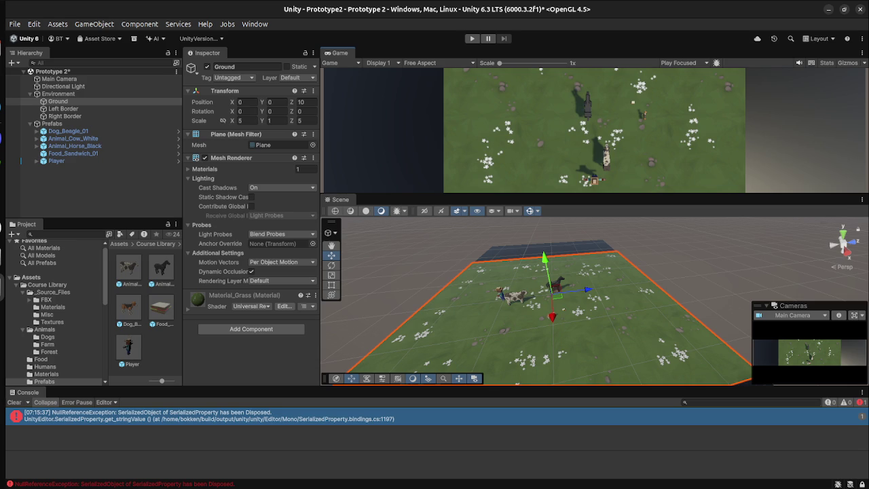
key(super)
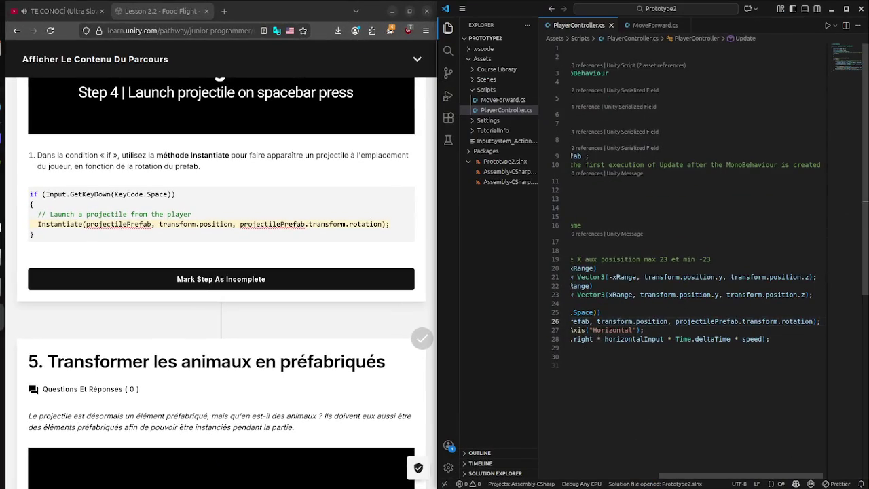
- Maximize VS Code, place the caret in Start(), then go back to the lesson beside Unity
click(572, 365)
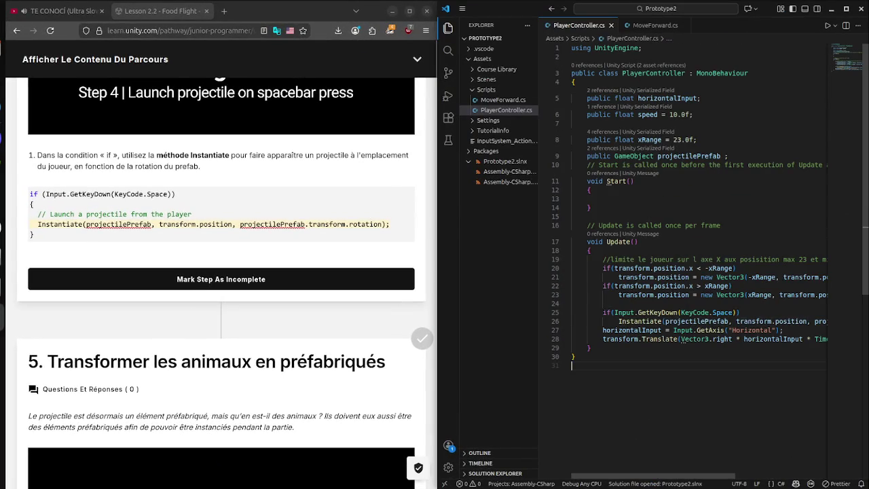
key(super+Up)
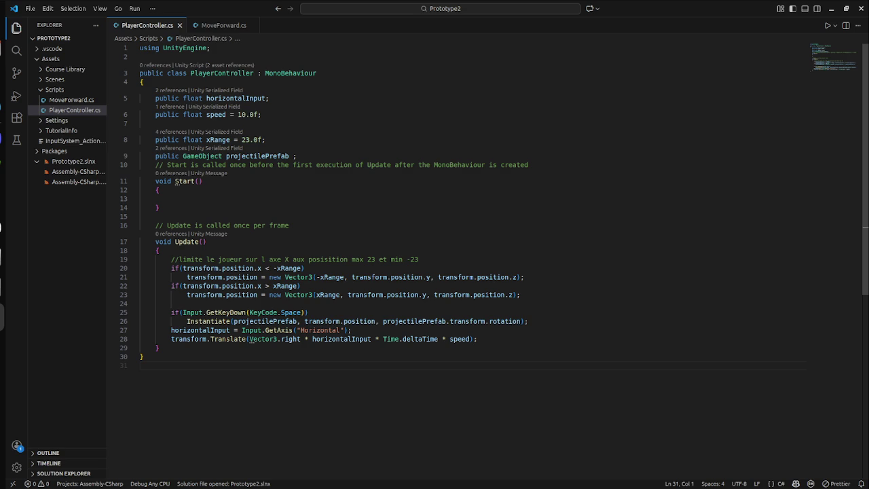
click(160, 190)
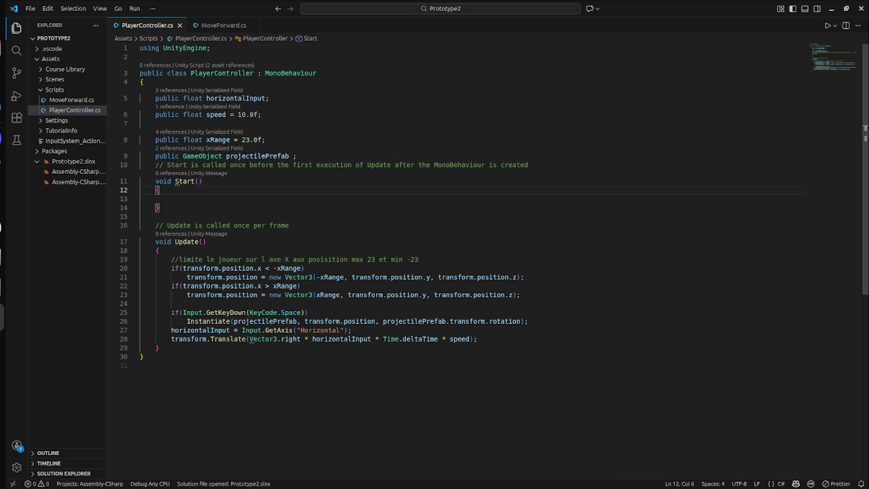
key(super)
key(super)
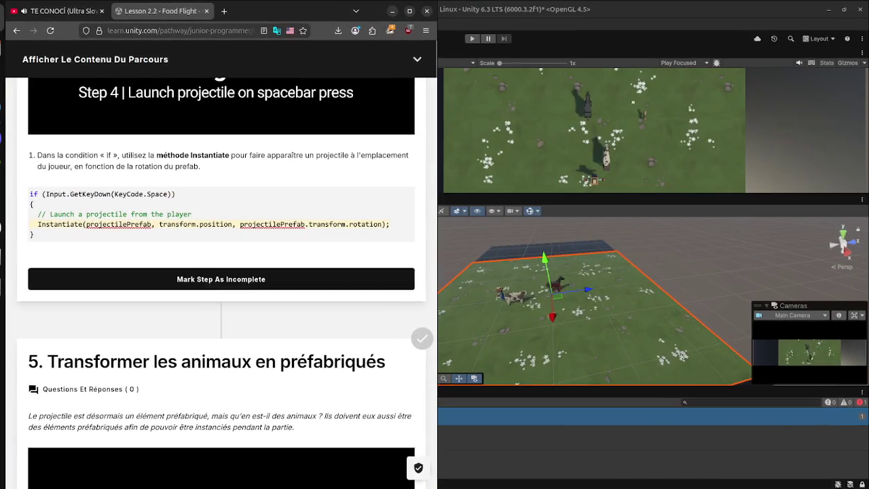
- Scroll the lesson page and reload it
scroll(220, 271, down, 3)
scroll(220, 272, up, 5)
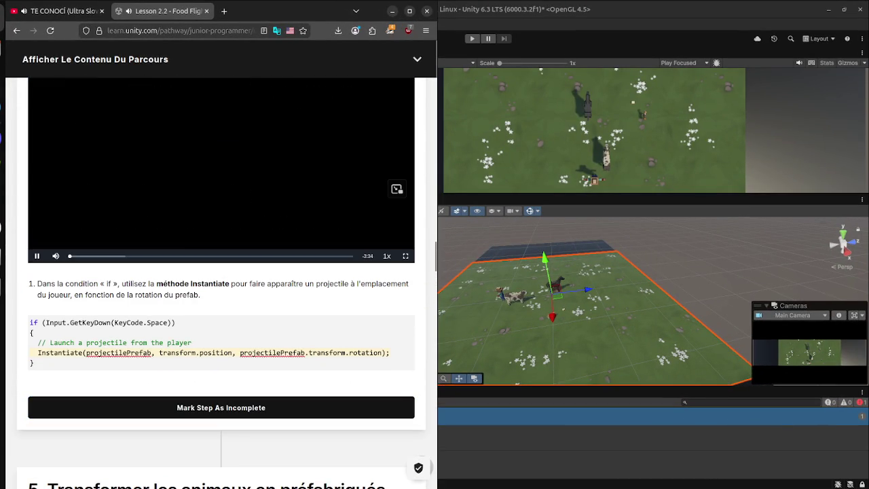
scroll(221, 271, up, 3)
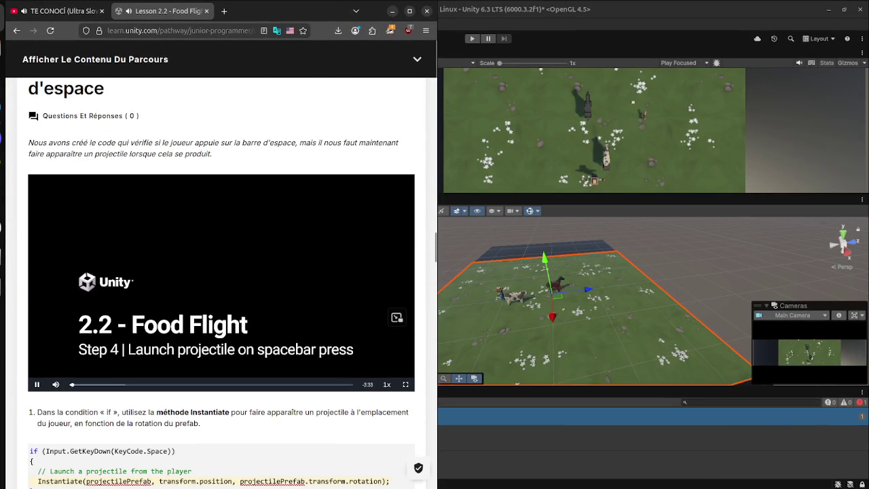
right_click(144, 175)
key(Escape)
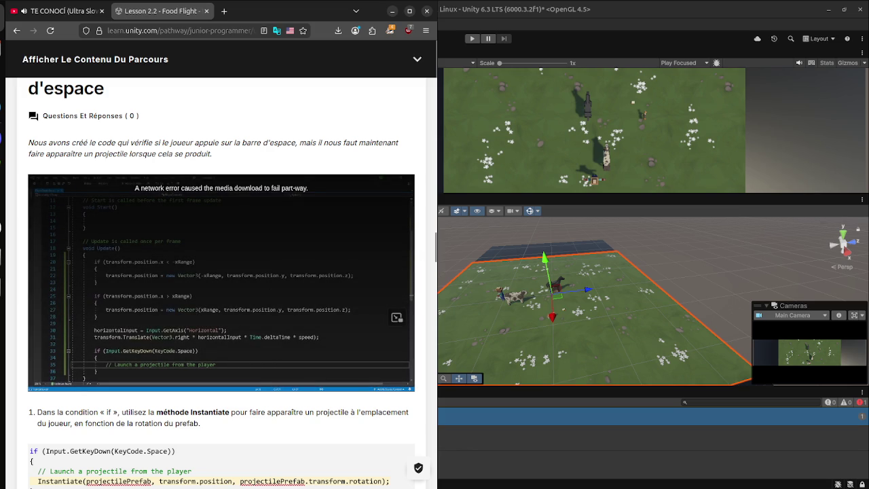
key(F5)
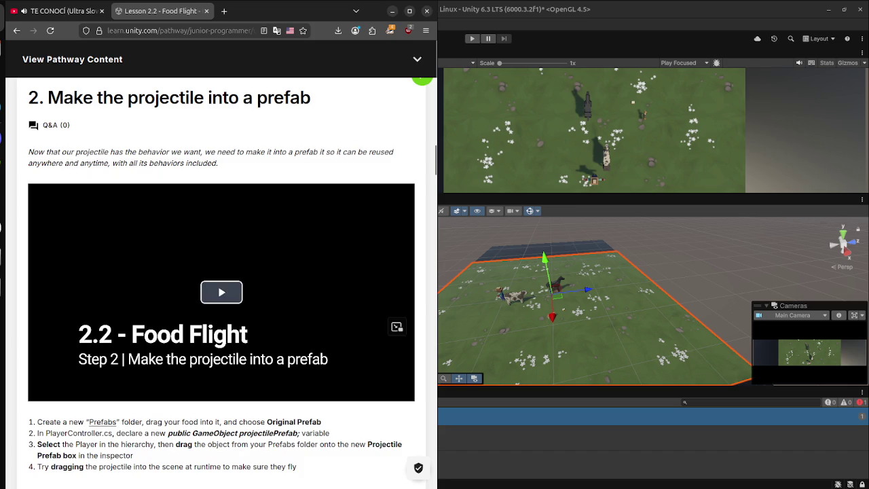
- Play the lesson video full screen from 0:27 and skip further ahead
scroll(221, 329, down, 3)
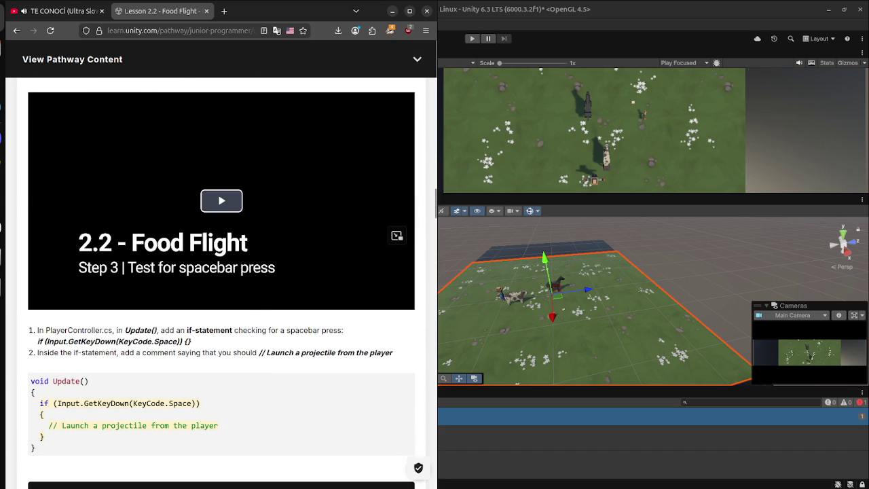
click(221, 200)
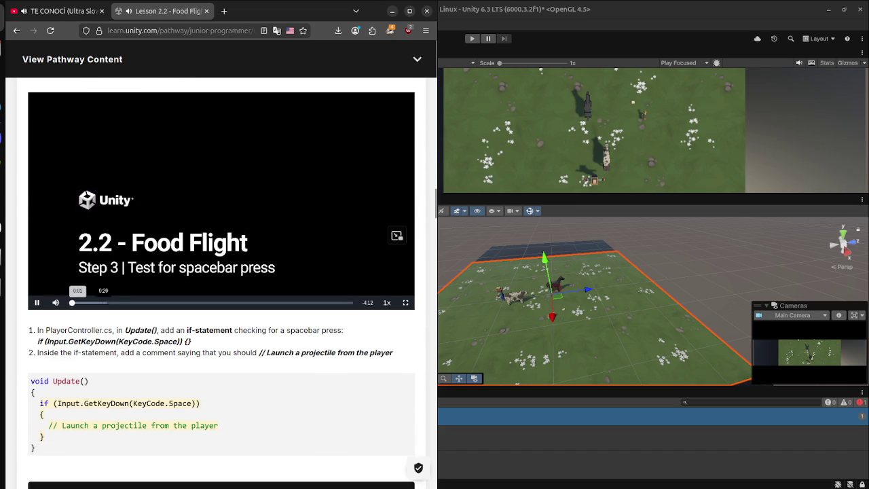
click(100, 302)
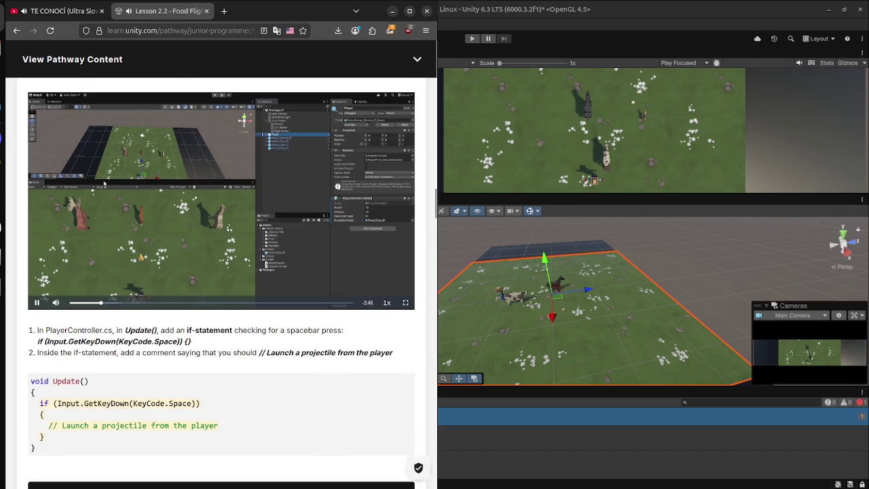
double_click(104, 183)
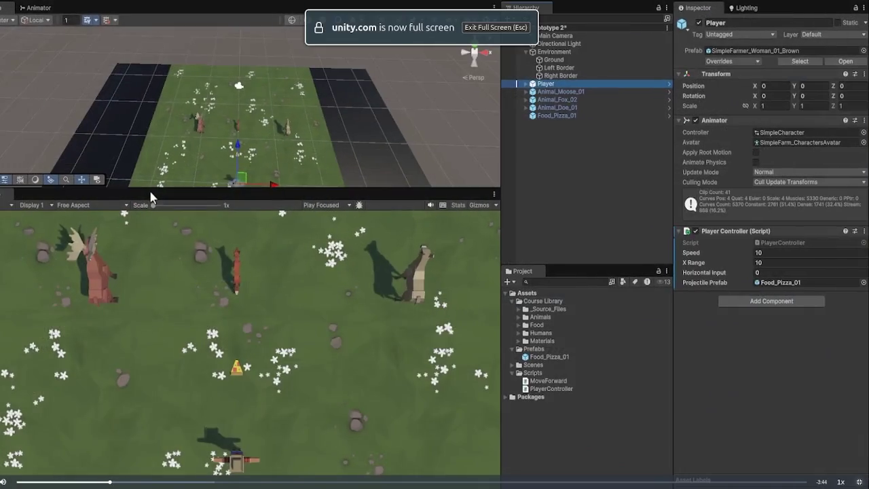
click(195, 482)
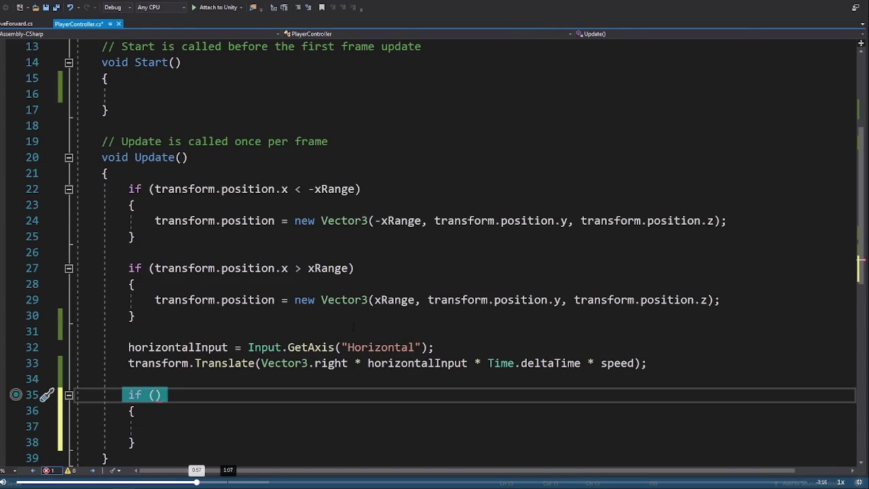
click(256, 481)
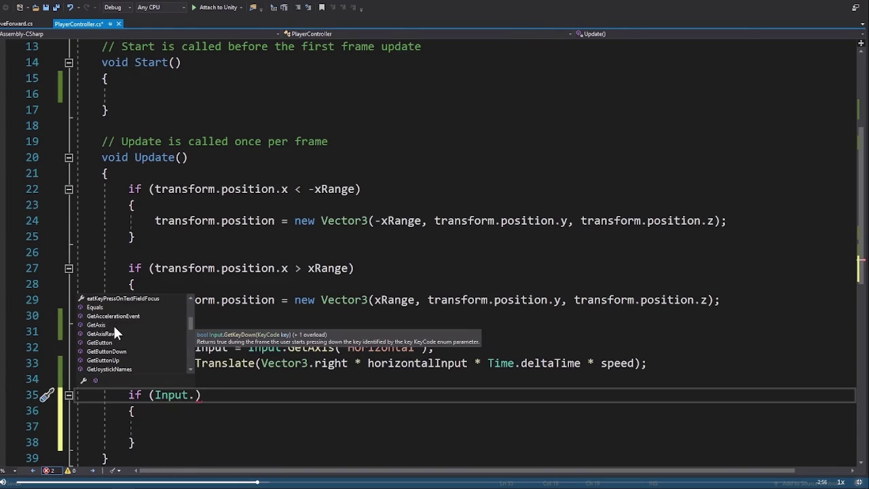
- Check the video's playback menu, then leave full screen and bring the Lesson 2.2 window forward
right_click(302, 171)
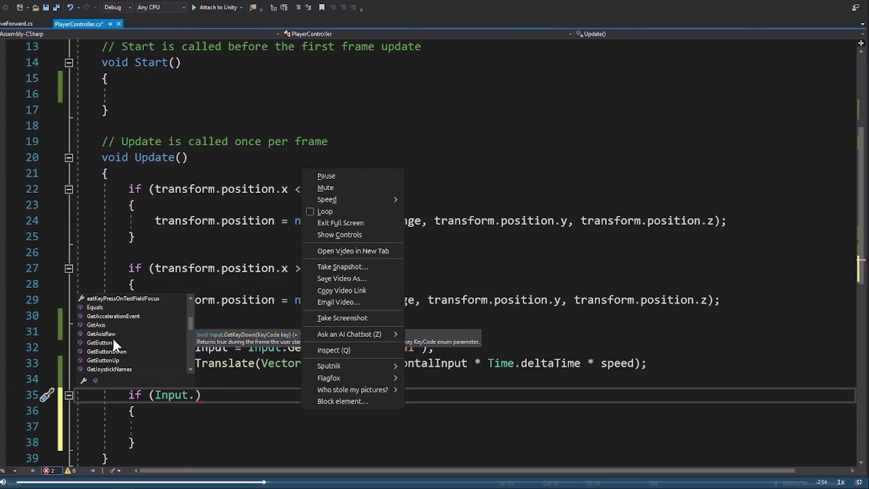
mouse_move(340, 199)
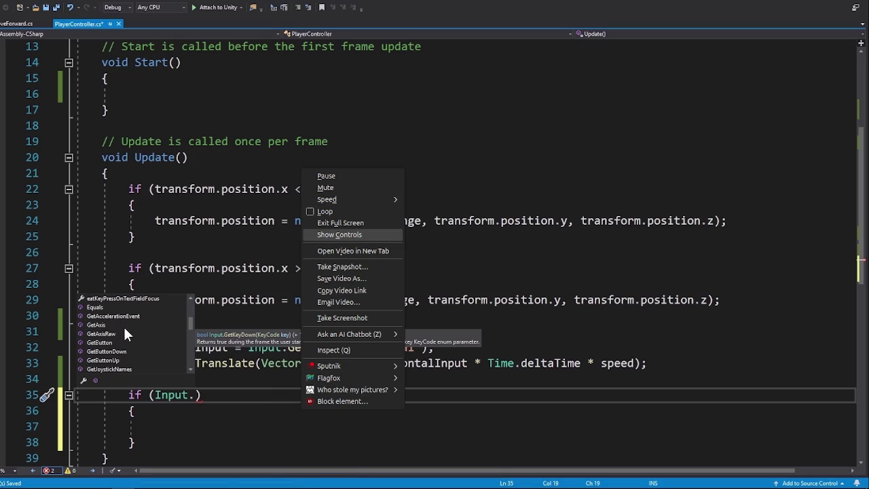
key(Escape)
key(alt+Tab)
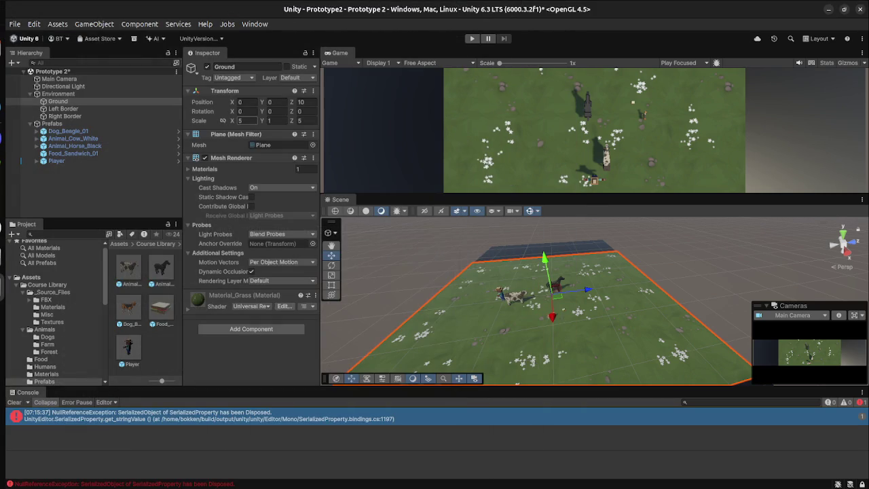
key(super)
click(150, 156)
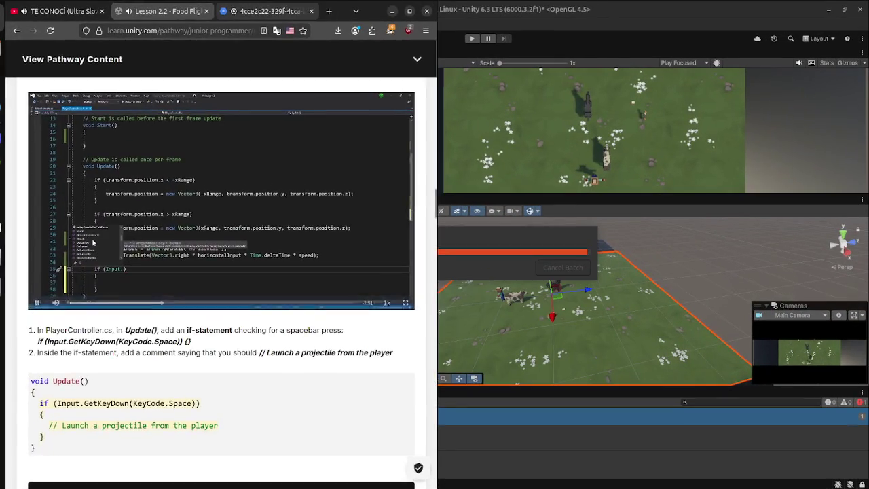
- Seek through the step 3 video from the GetKeyDown code to its end in full screen
key(ctrl+Tab)
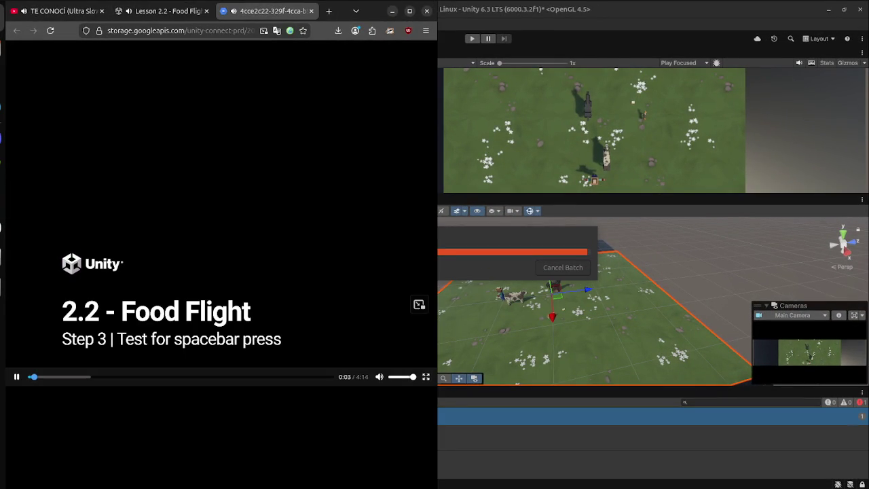
key(Right)
key(Right)
key(Right)
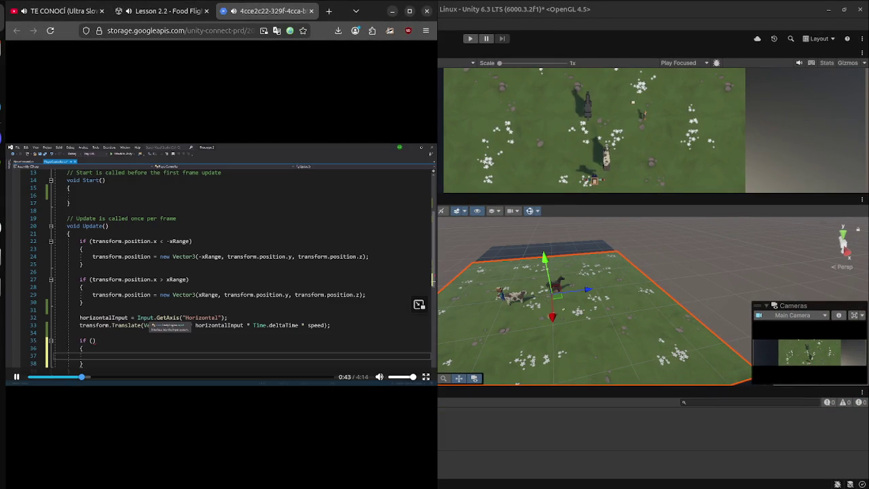
key(Right)
key(Right)
key(Right)
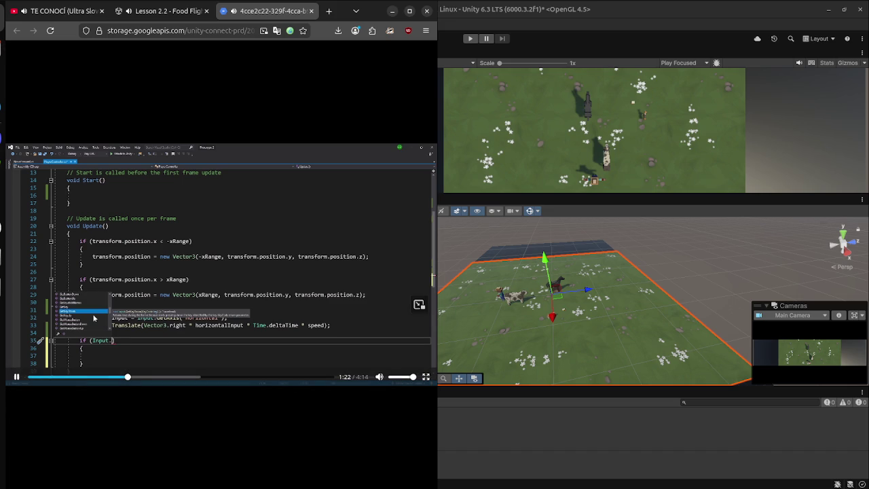
key(space)
click(196, 376)
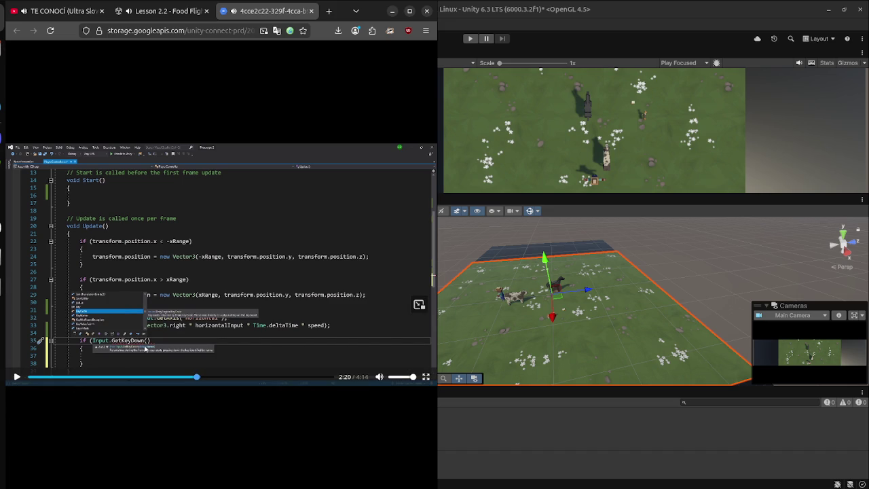
key(f)
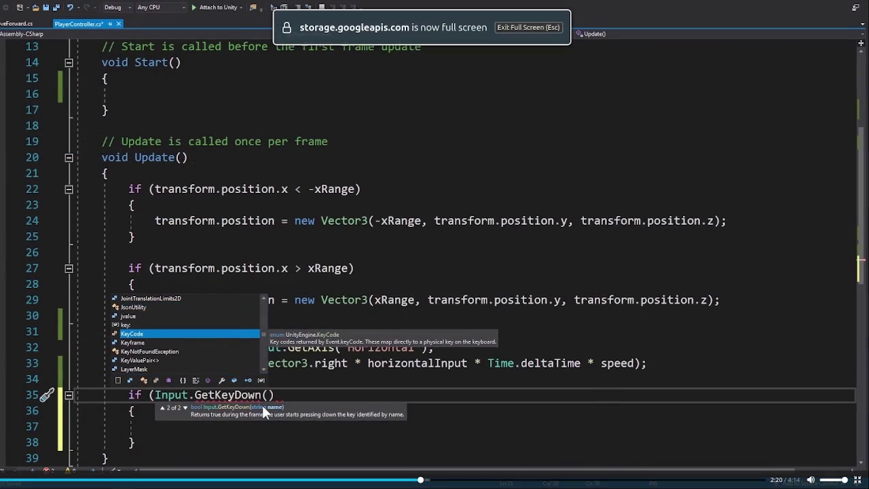
click(568, 479)
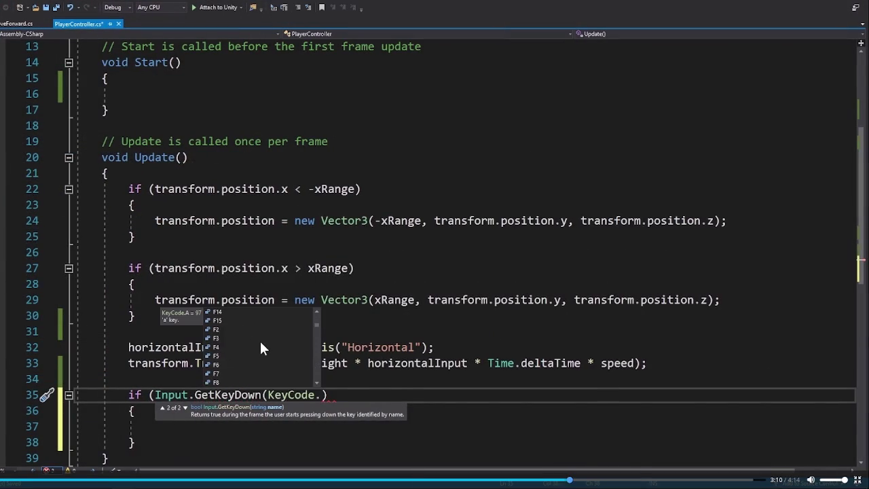
click(640, 479)
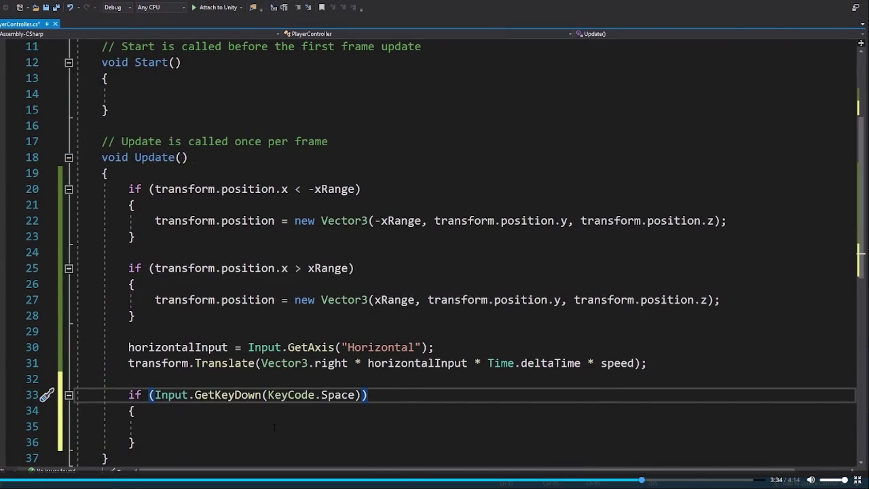
click(693, 479)
click(754, 479)
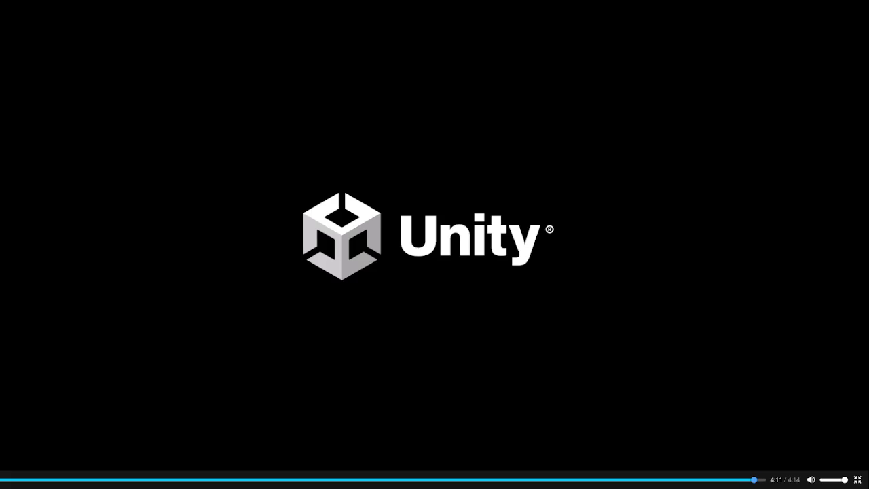
key(Escape)
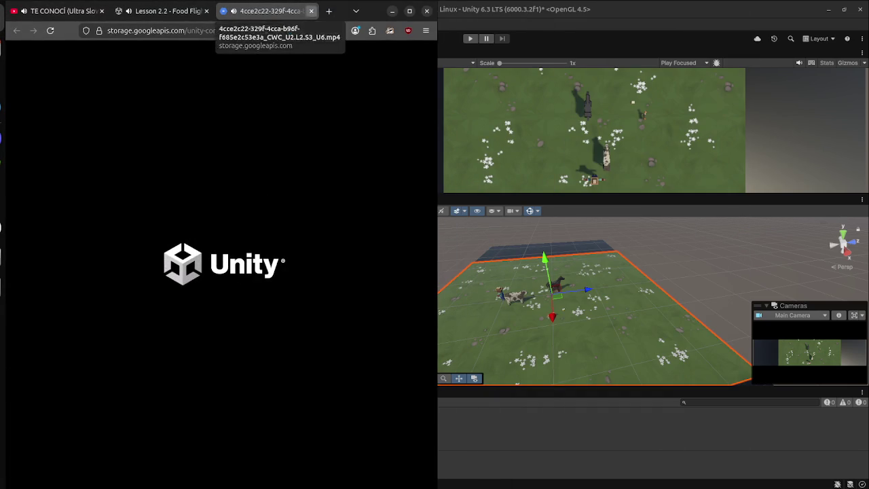
- Close the step 3 video tab, play step 4's video from its code part, and open the overview
click(310, 11)
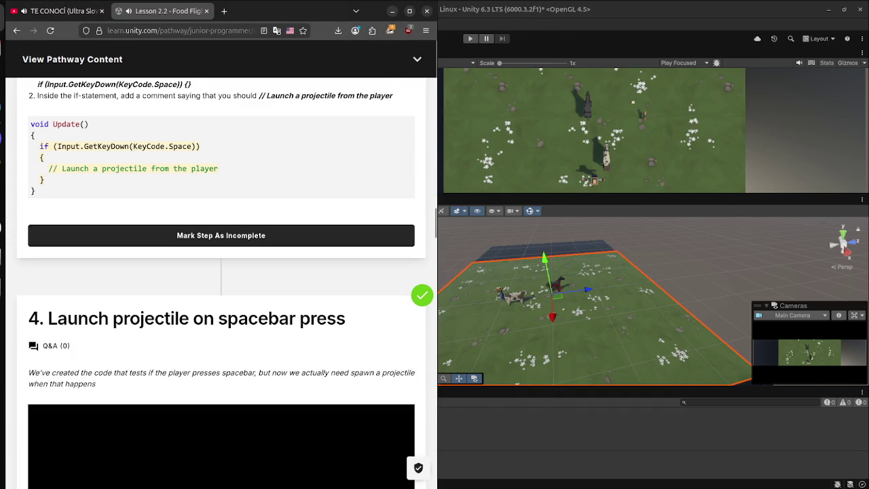
scroll(224, 271, down, 5)
click(221, 190)
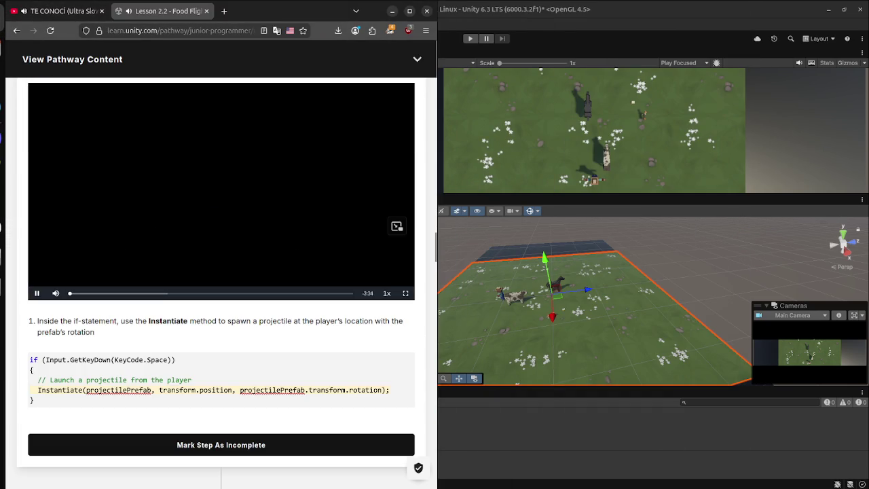
click(153, 292)
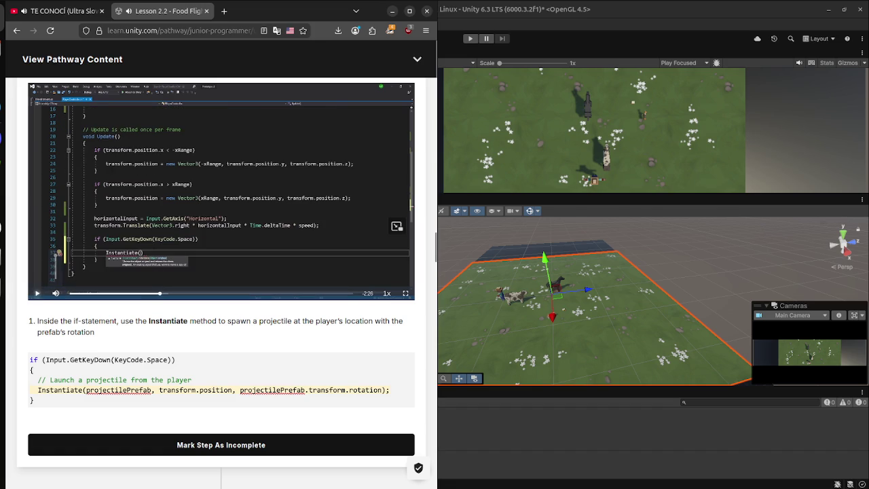
key(alt+Tab)
key(super)
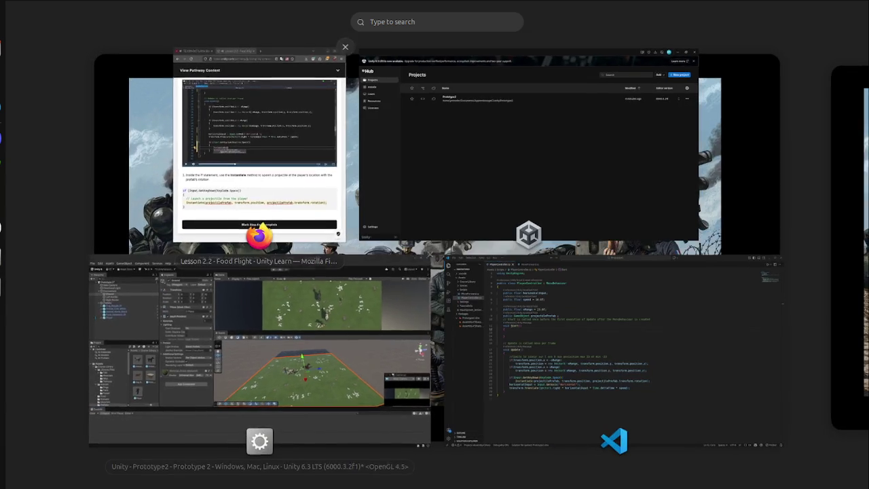
- Open the step 4 video in its own tab and seek to the Instantiate code
click(261, 156)
right_click(333, 234)
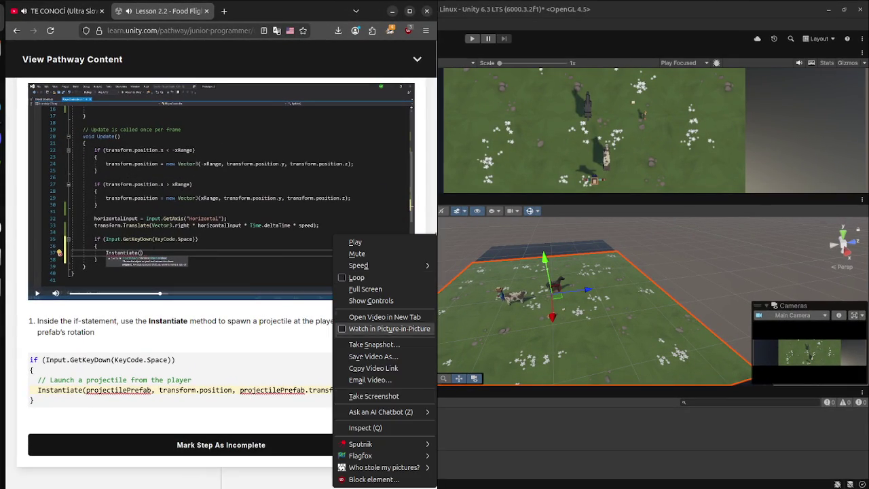
key(Escape)
key(ctrl+Tab)
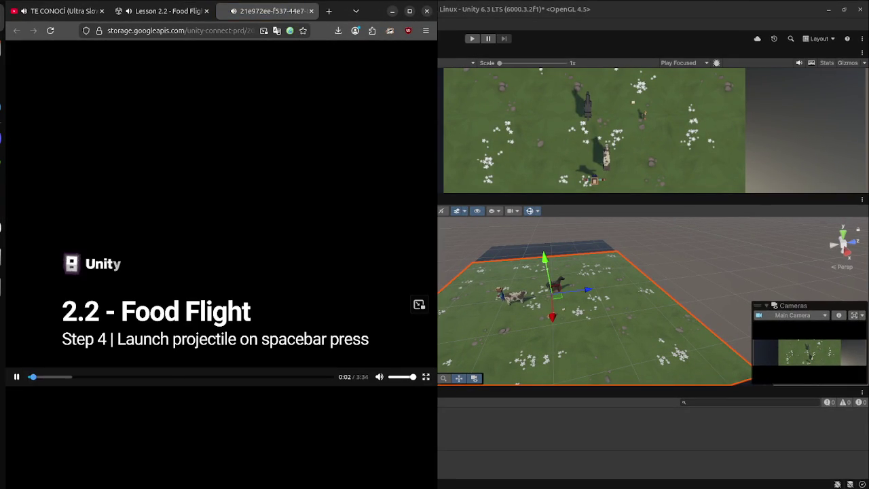
key(7)
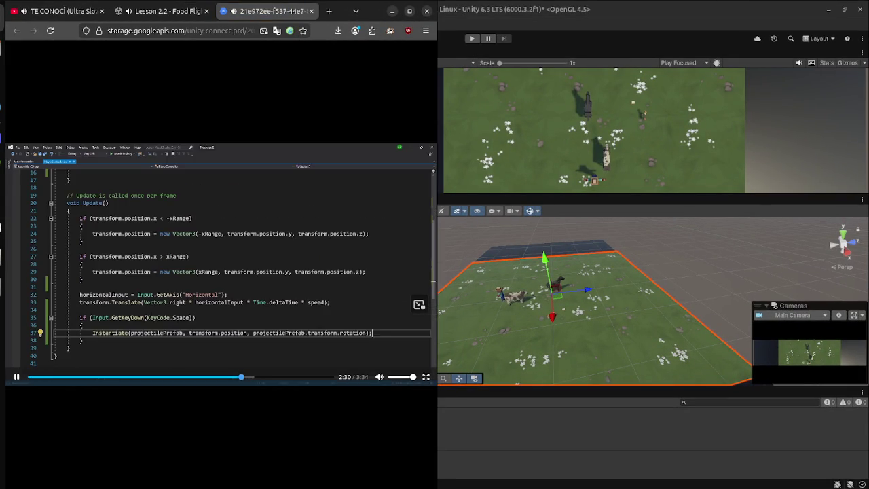
key(Left)
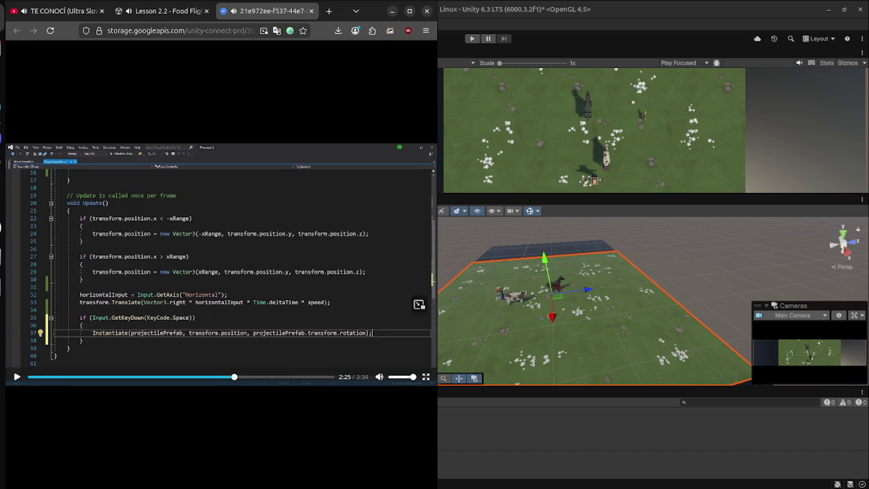
- Bring Visual Studio Code forward beside the browser
key(alt+Tab)
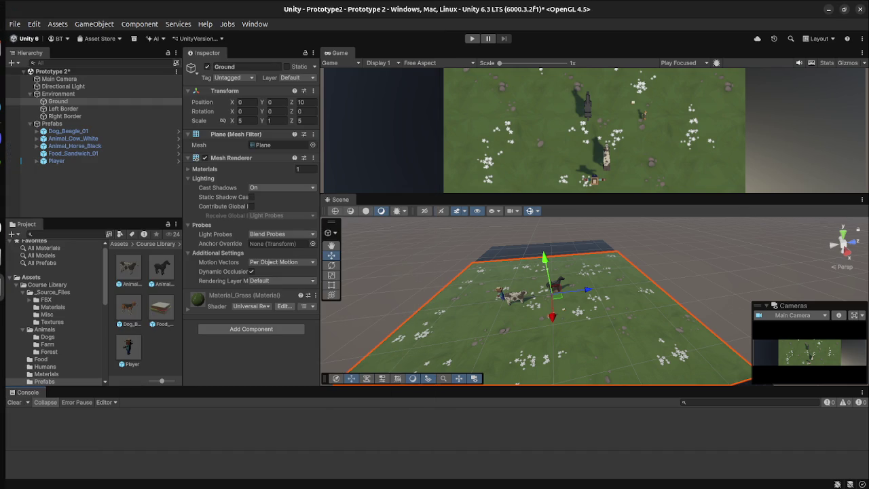
key(super)
key(super)
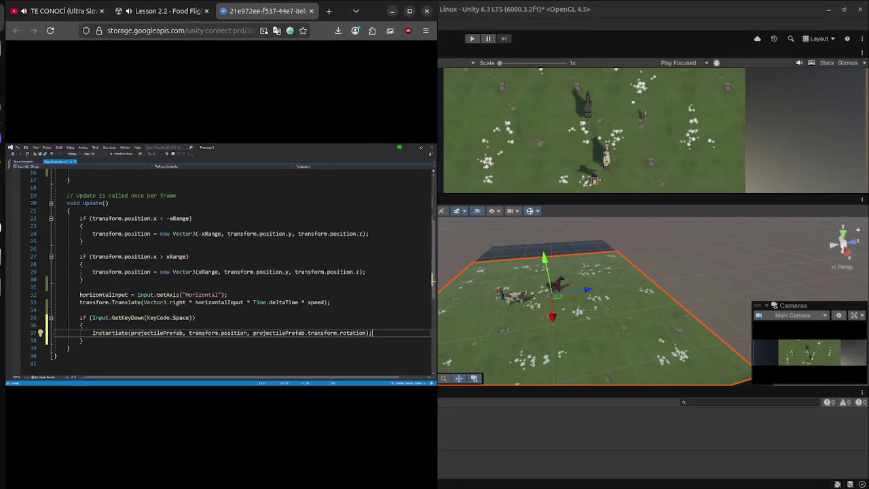
key(super)
click(614, 353)
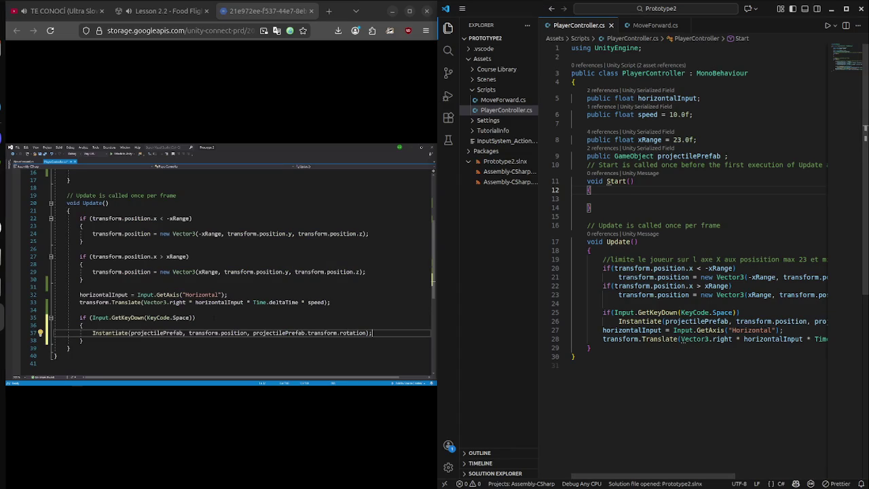
- Review the Instantiate line, maximize VS Code, and select the movement code at the end of Update()
click(662, 321)
key(Right)
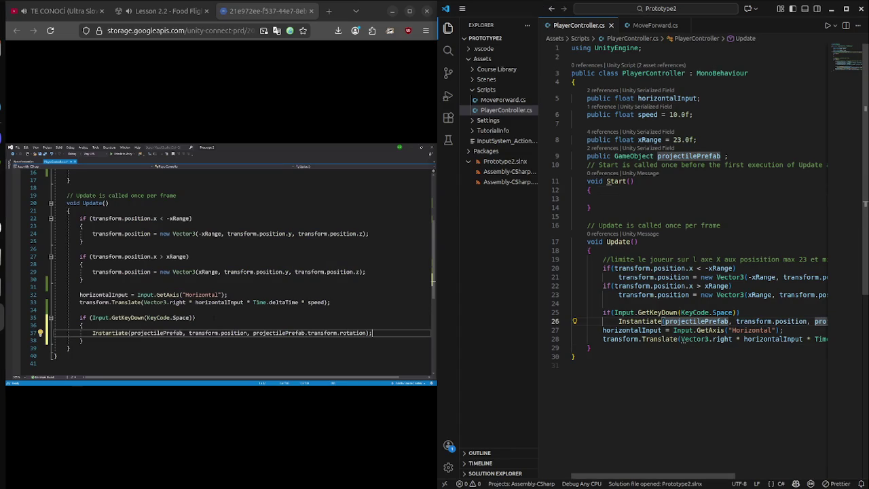
click(571, 303)
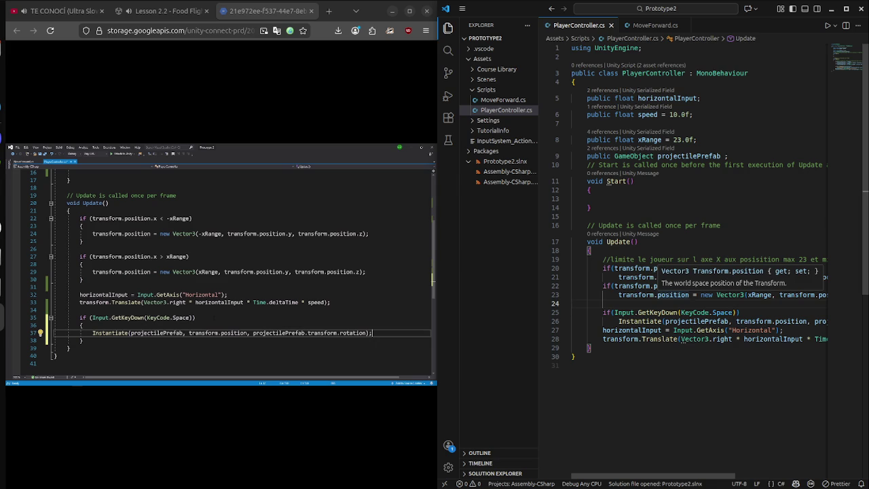
mouse_move(417, 303)
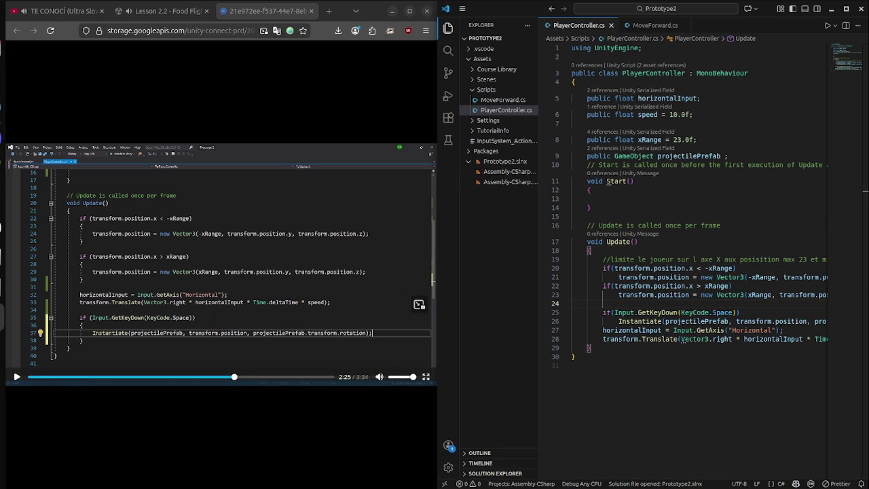
click(769, 321)
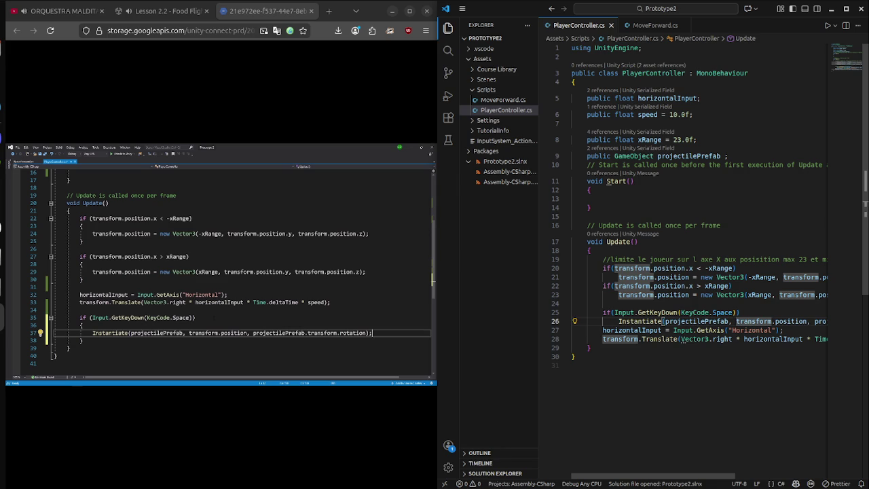
scroll(699, 204, down, 3)
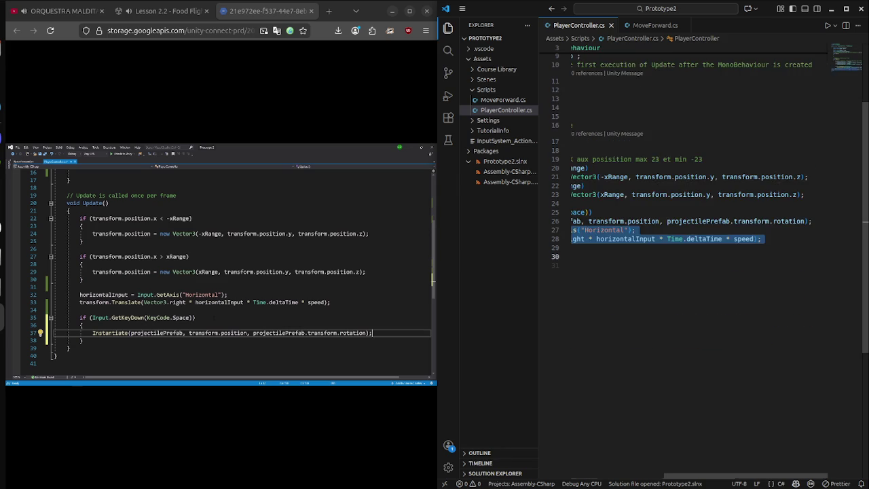
click(571, 265)
key(super+Up)
mouse_move(160, 248)
mouse_down()
mouse_move(239, 238)
mouse_move(140, 230)
mouse_move(158, 247)
mouse_up()
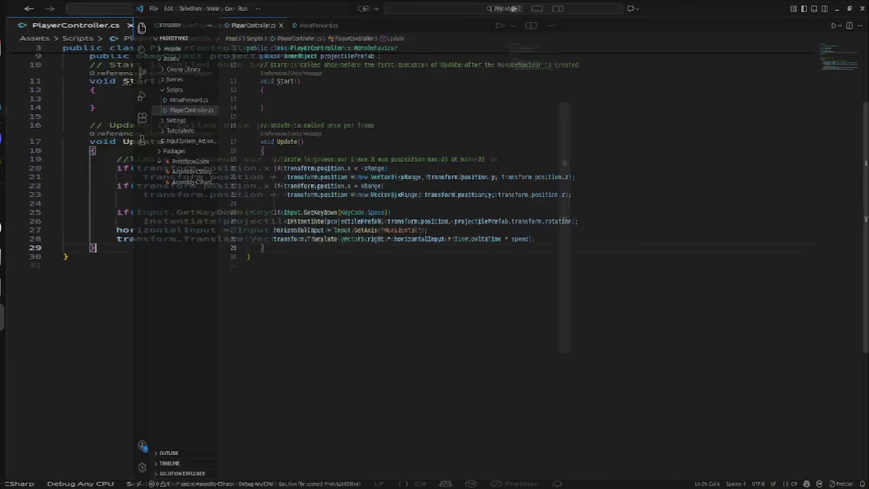
- Move the horizontalInput and Translate lines above the GetKeyDown(KeyCode.Space) check
drag(477, 239, 166, 230)
key(ctrl+c)
key(BackSpace)
click(140, 202)
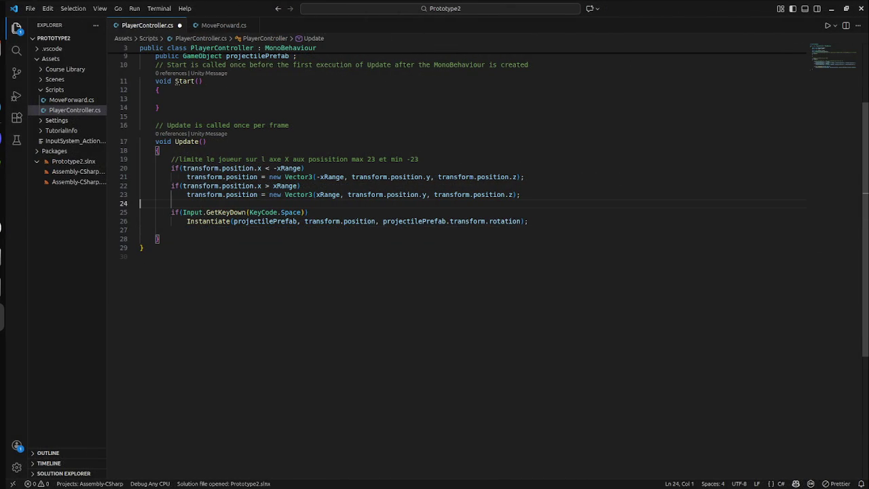
key(Tab)
key(ctrl+v)
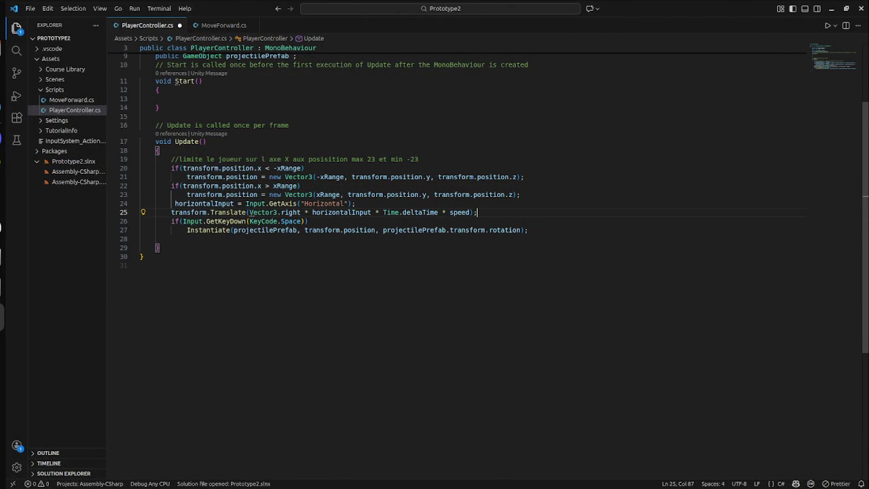
- Fix the indentation so horizontalInput lines up with the Translate line
click(372, 212)
key(Up)
key(Delete)
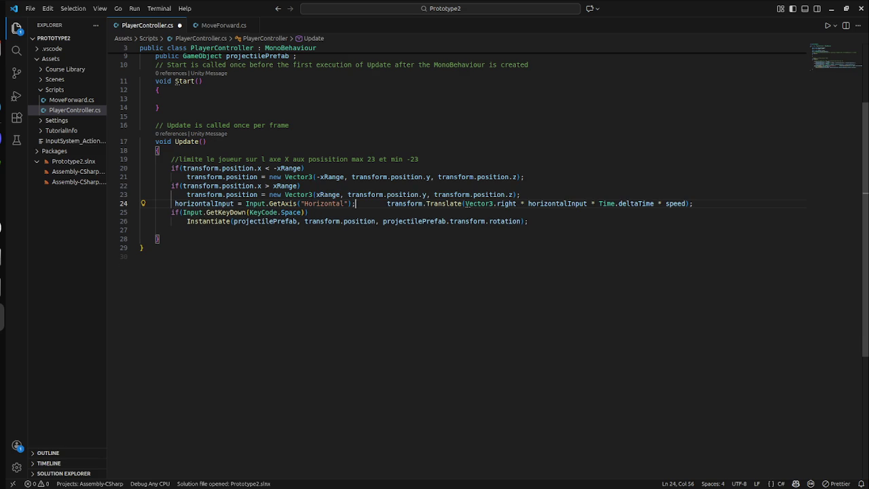
key(ctrl+z)
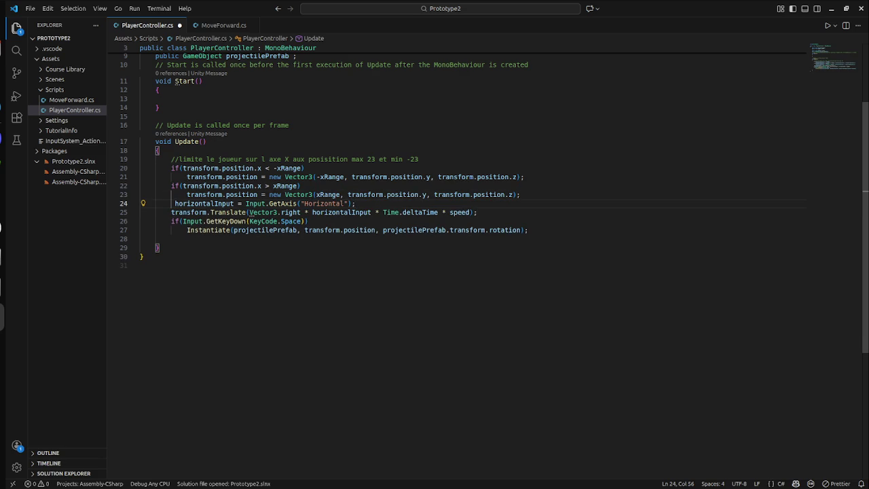
key(Home)
key(Delete)
text(h)
key(Home)
key(BackSpace)
key(Down)
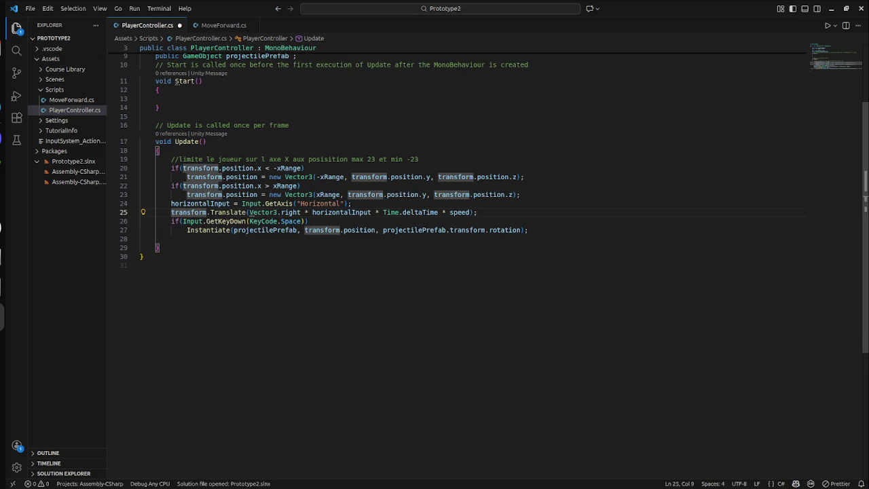
- Tidy the blank lines so the movement code is separated from the boundary checks
key(End)
key(Return)
key(Up)
key(Return)
key(Up)
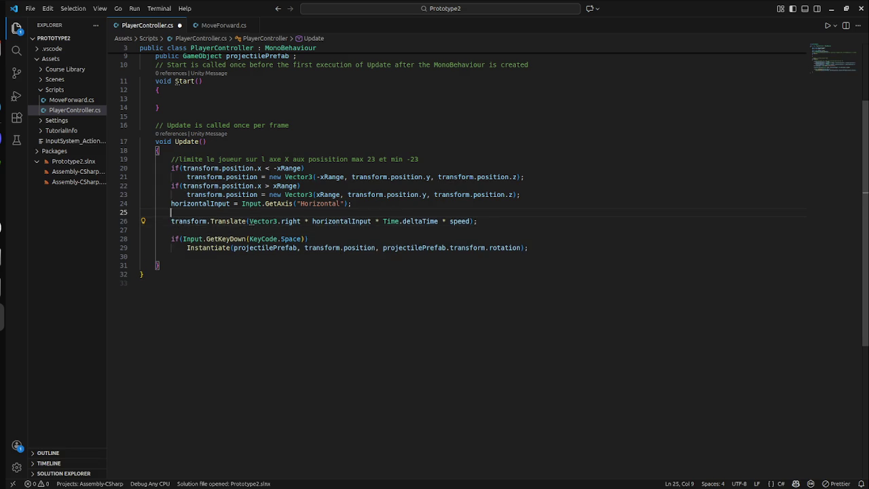
key(Delete)
key(Delete)
key(Delete)
key(Delete)
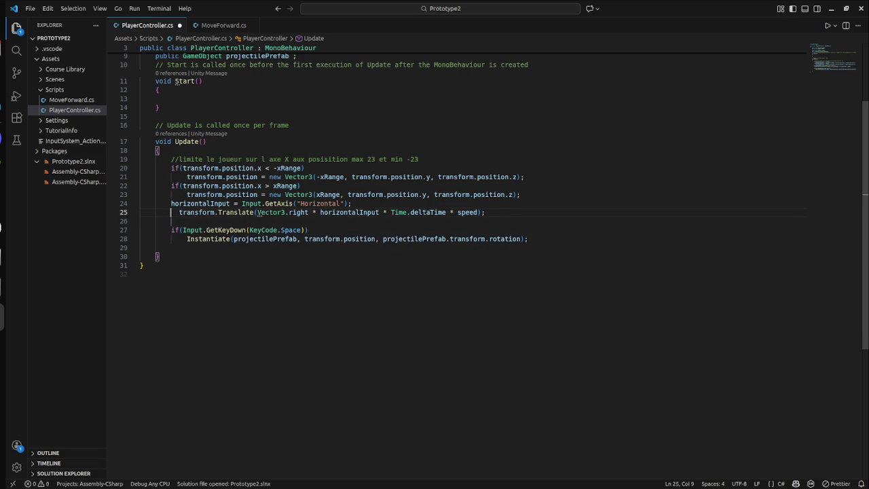
key(Up)
key(Return)
- Save PlayerController.cs and switch to the Unity Editor
key(ctrl+s)
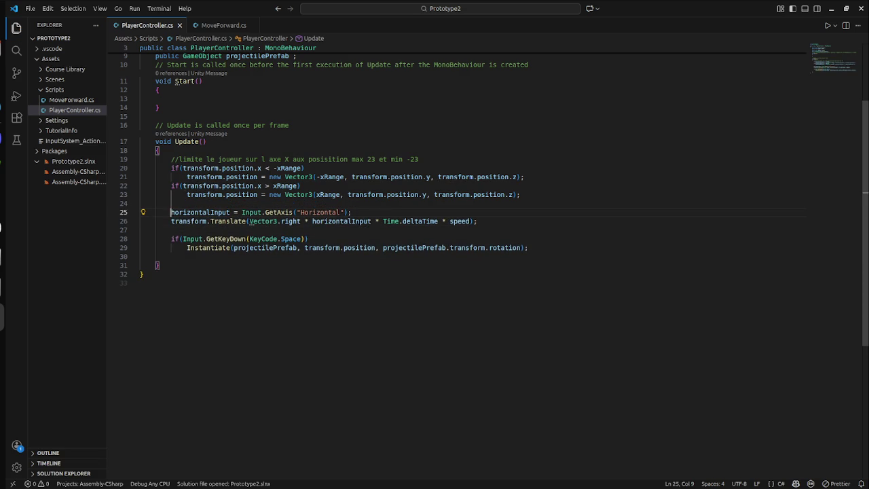
key(super)
key(super)
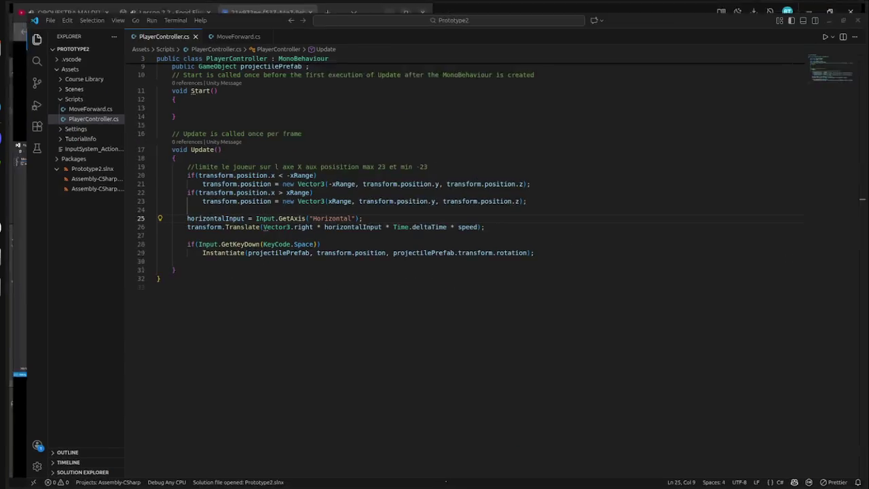
key(super)
key(super)
key(super)
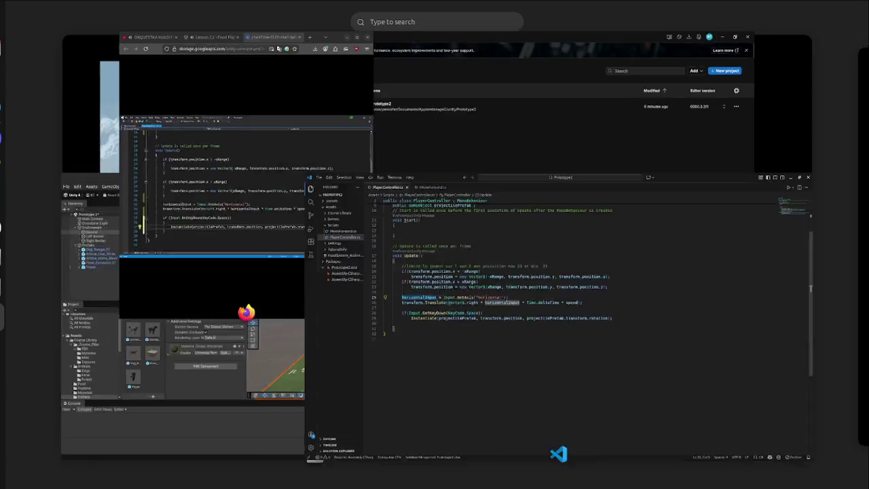
click(261, 353)
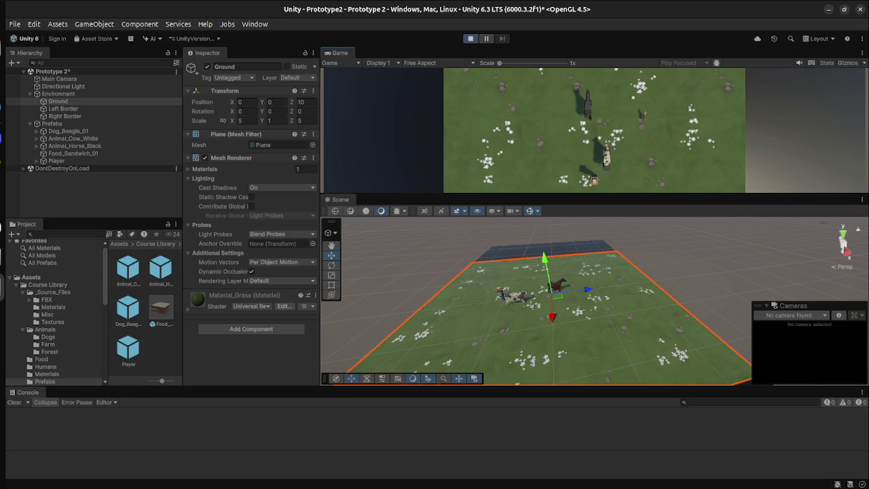
- Move the player left and right with the arrow keys while firing Food_Sandwich_01 projectiles with Space
key(Left)
key(space)
key(space)
key(space)
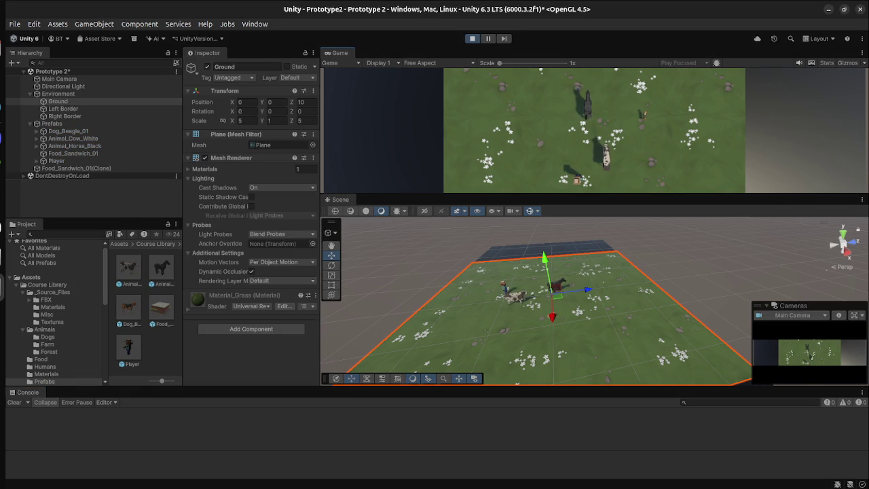
key(Right)
key(space)
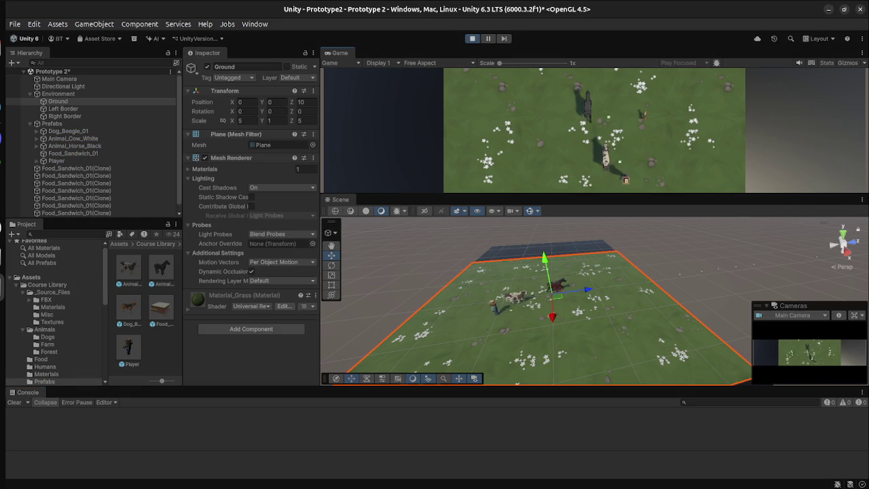
key(Left)
key(space)
key(space)
key(space)
key(Right)
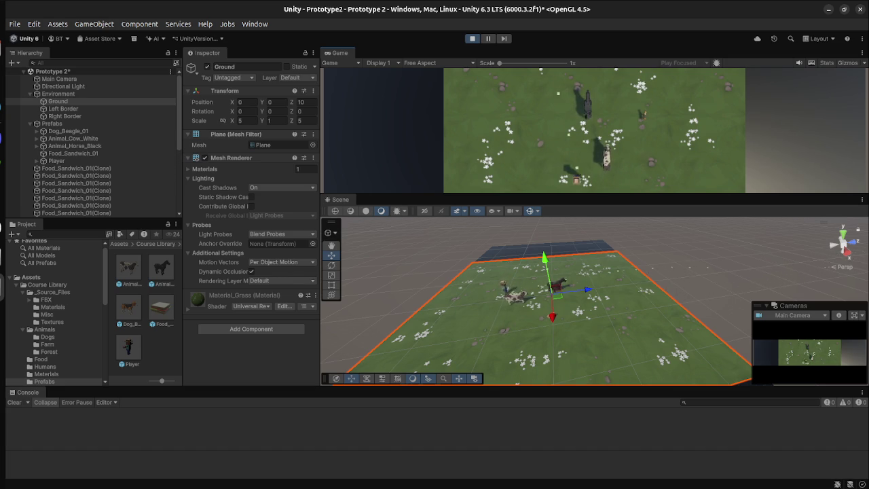
key(Left)
key(Left)
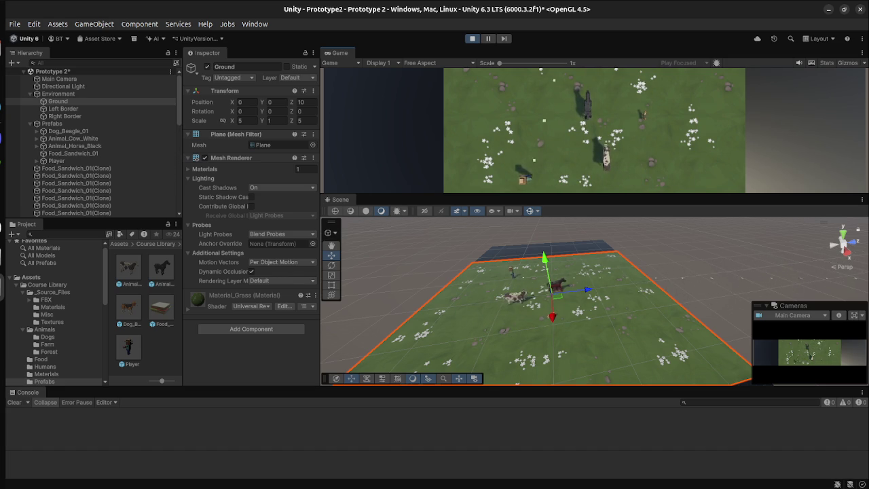
key(Right)
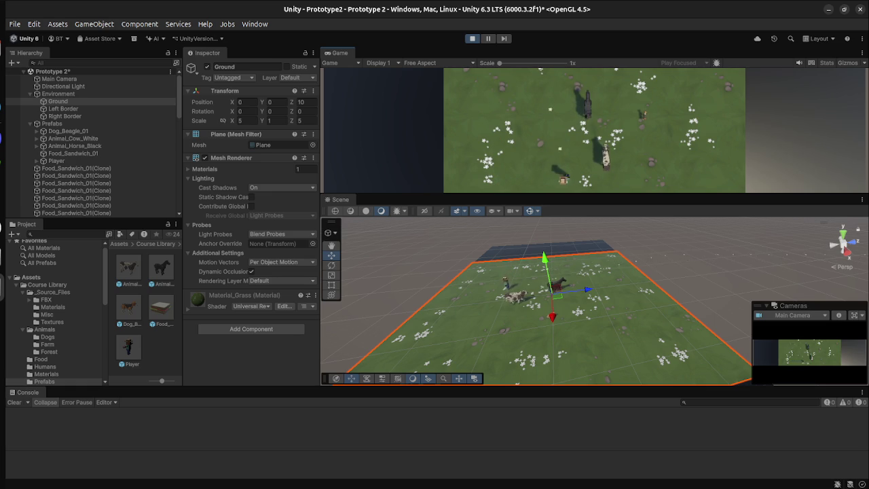
key(Right)
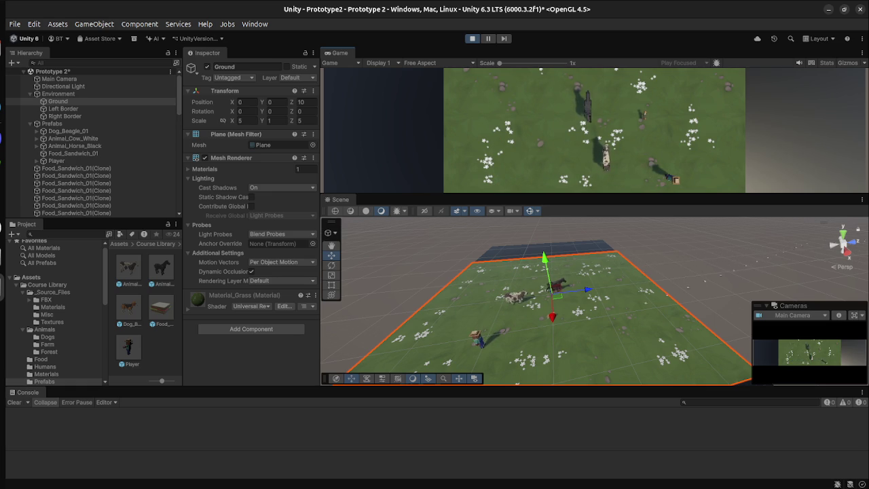
- Stop Play mode and return to PlayerController.cs in VS Code
key(super)
key(super)
key(ctrl+p)
key(super)
click(516, 312)
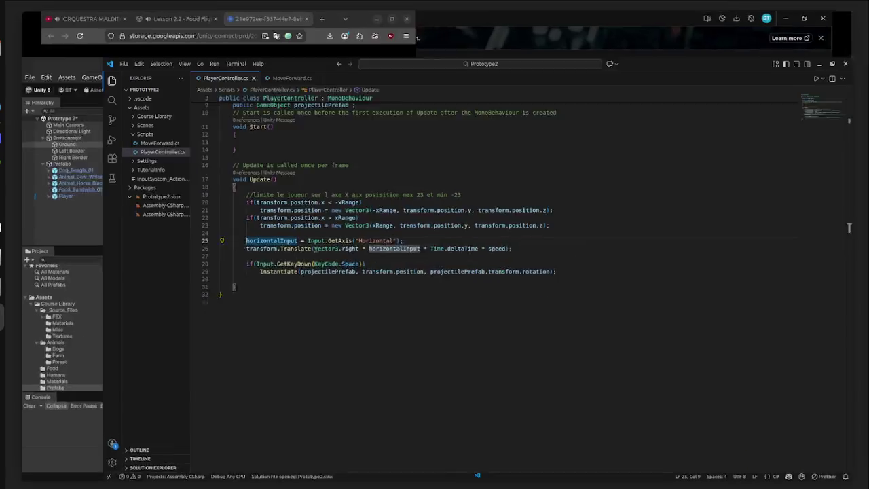
- Add the comment '// Quand la touche est presser on fais spawn le GO' above the Space key check
click(171, 203)
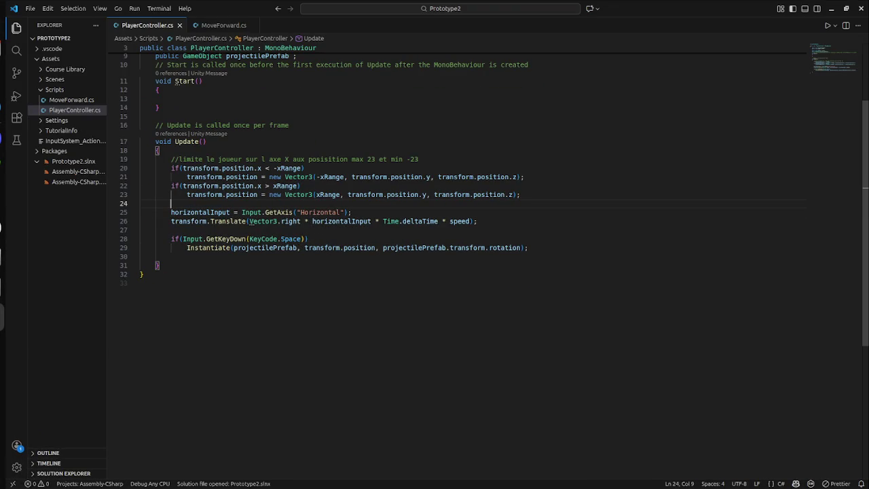
click(309, 238)
click(171, 229)
text(//)
key(Home)
key(Return)
key(End)
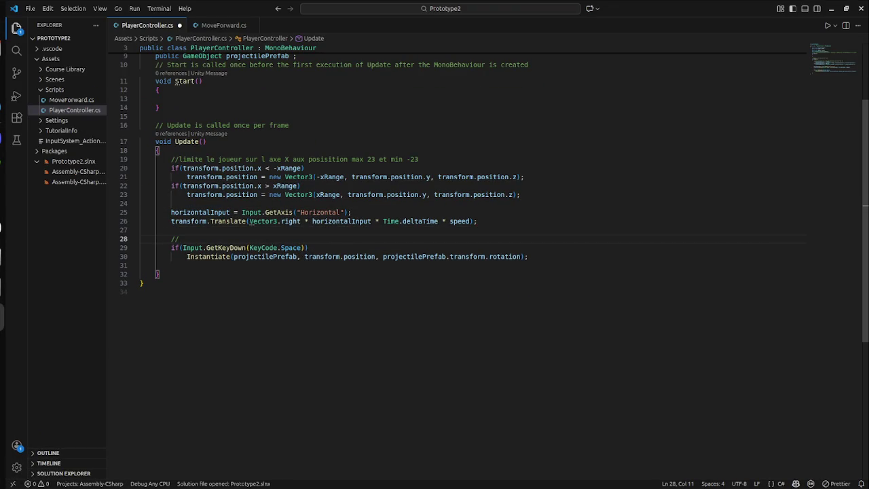
text(Quand )
text(la touche est presser on fais )
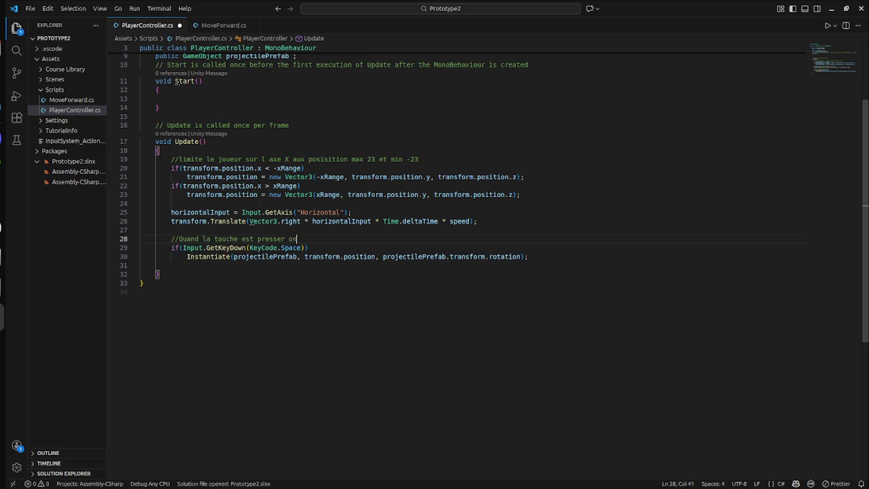
text(spawn)
text(le GO)
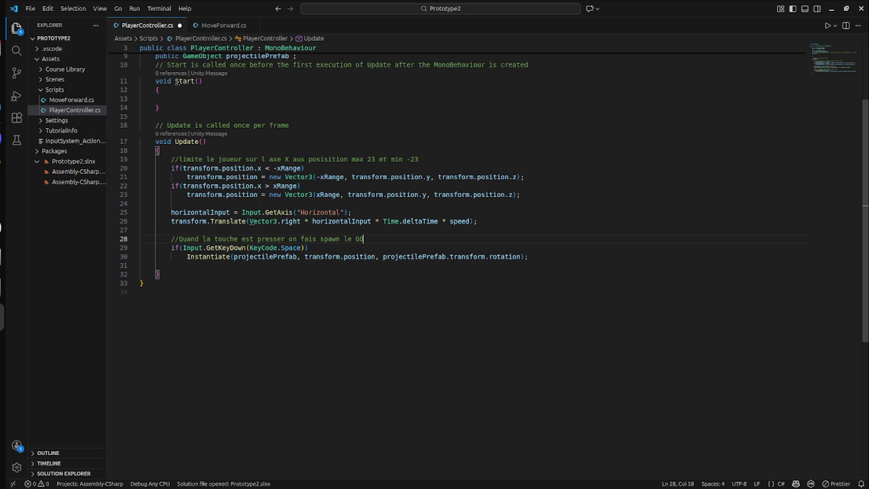
- Add the comment //definit la "projection" du GO on a new line 24 and save PlayerController.cs
key(Up)
key(Up)
key(Up)
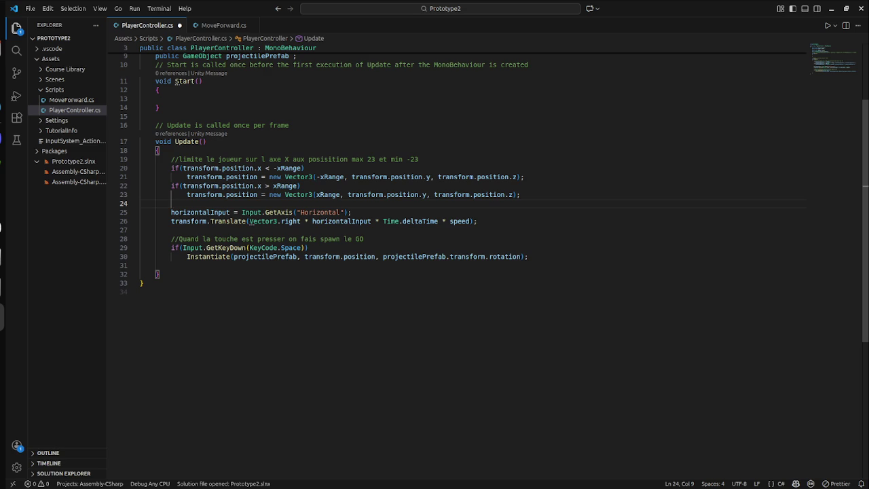
key(Return)
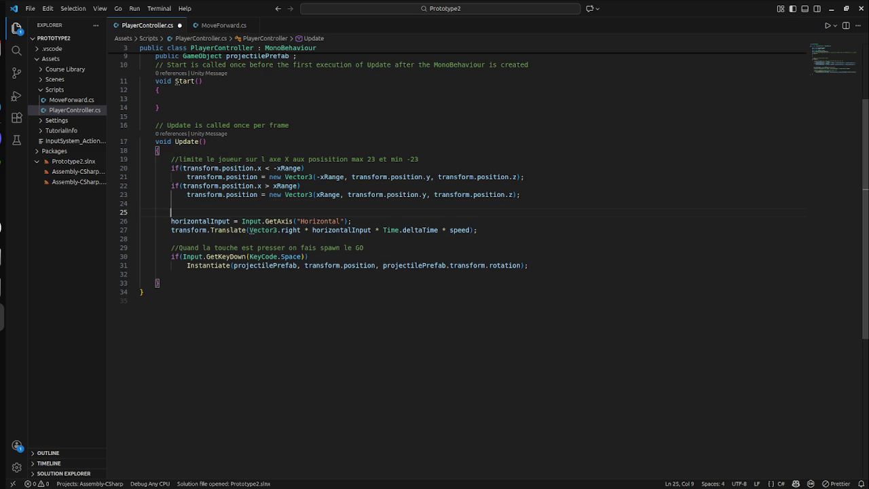
text(//de)
text(finit )
text(la )
text("")
text(projection)
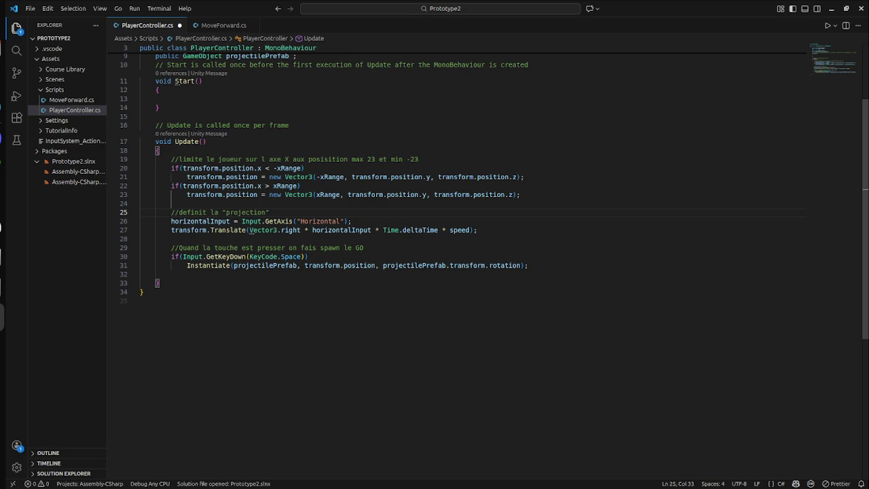
text(" )
text(du GO)
key(ctrl+s)
- Review the Update code around the new comment in PlayerController.cs
scroll(461, 217, up, 3)
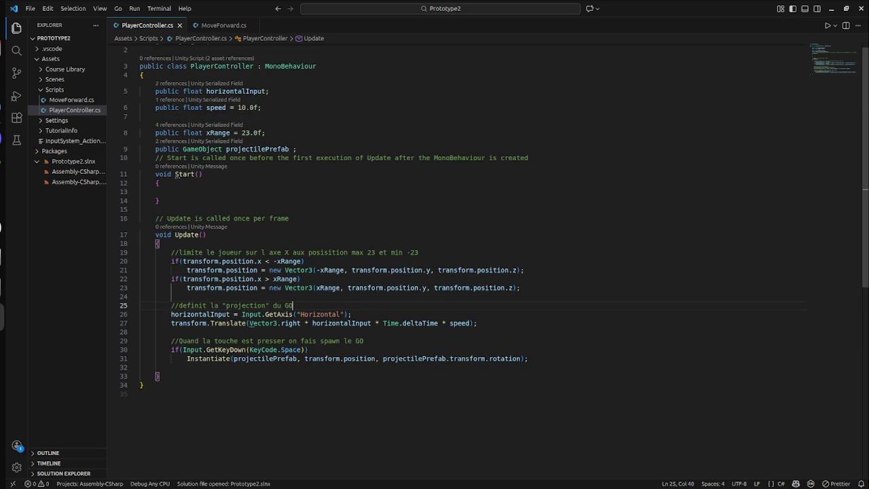
scroll(461, 217, down, 2)
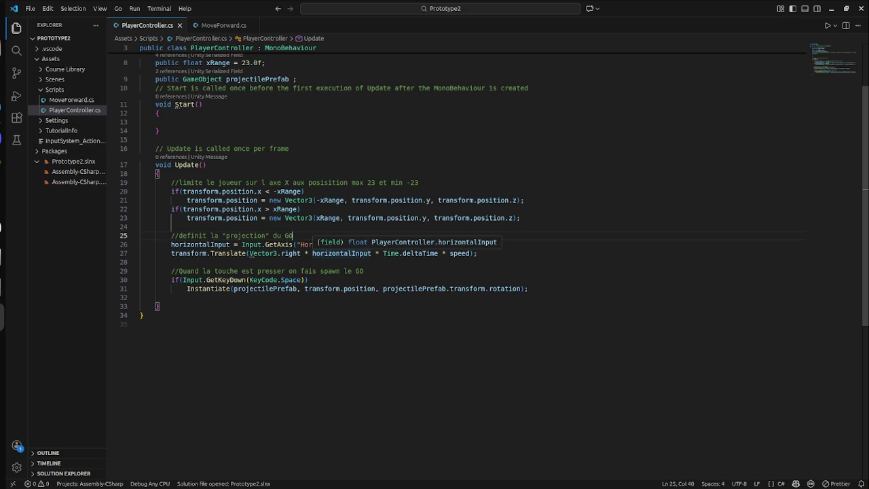
click(309, 279)
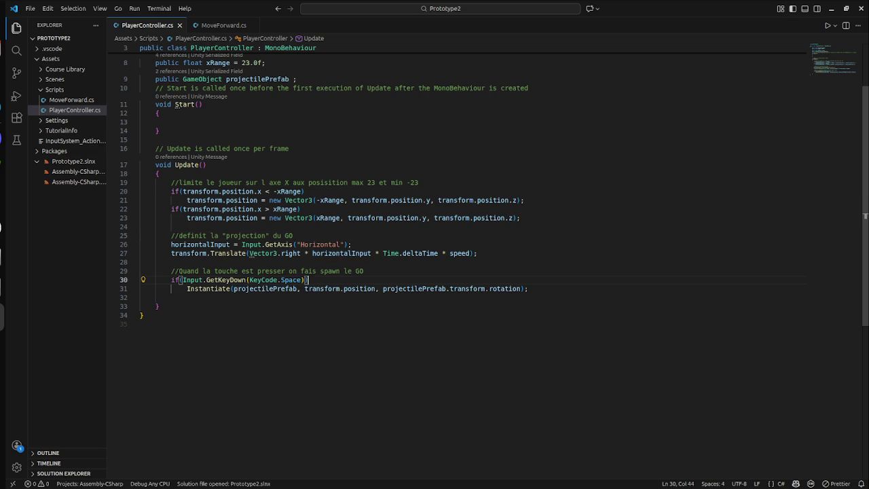
scroll(475, 204, up, 2)
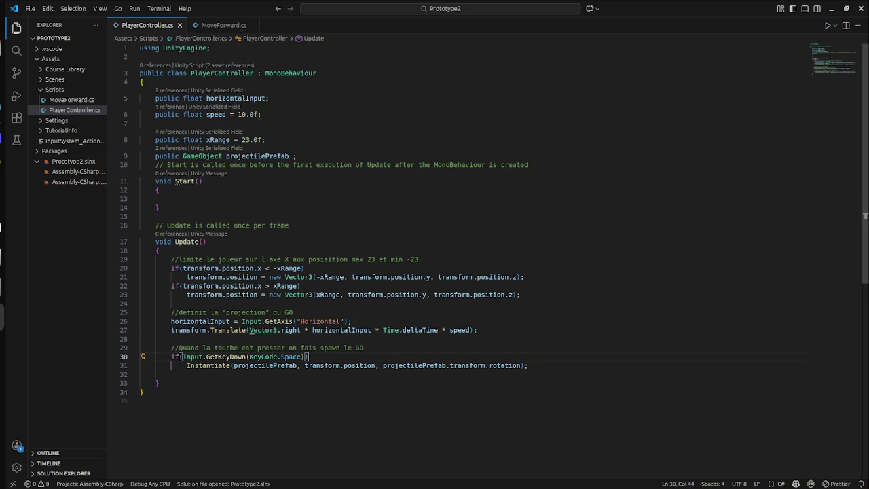
click(171, 199)
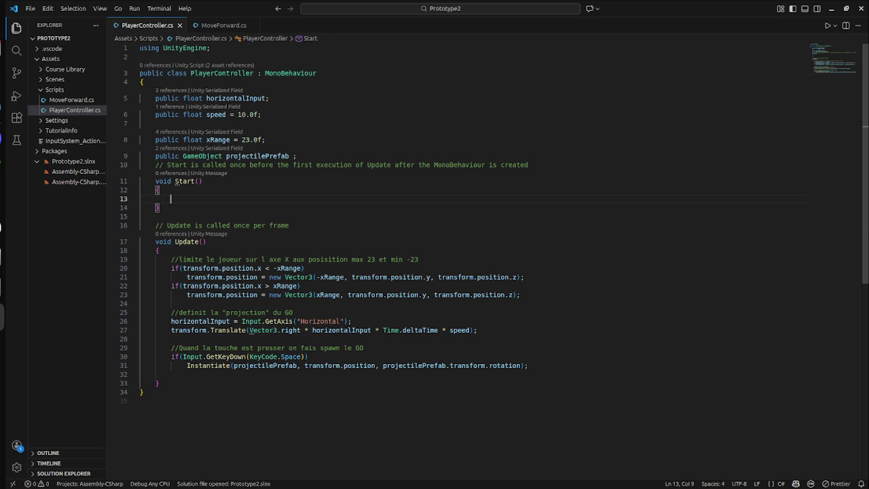
click(293, 312)
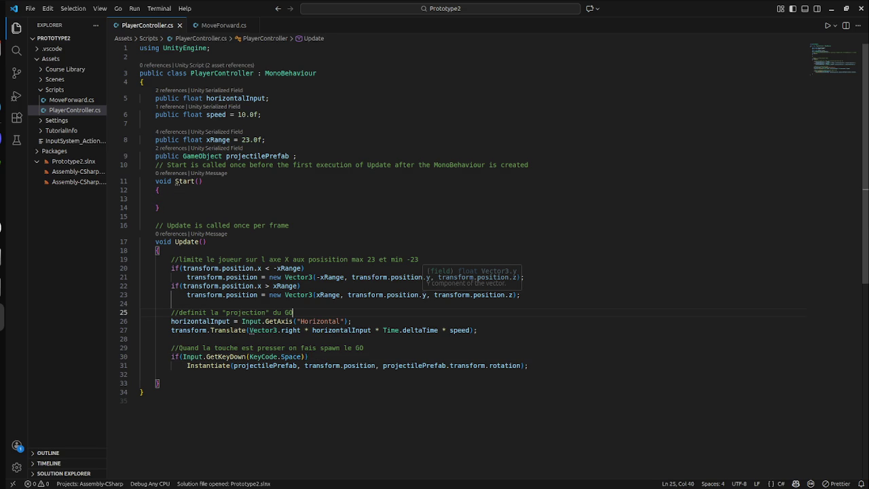
click(171, 303)
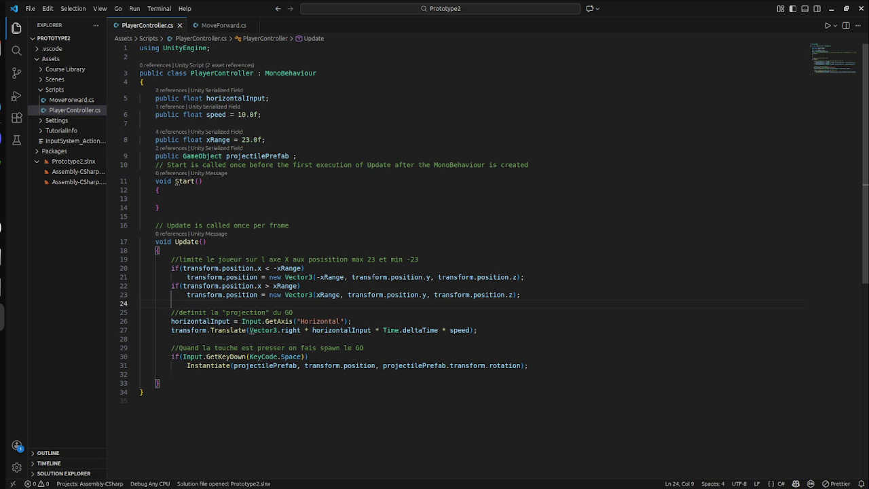
key(super)
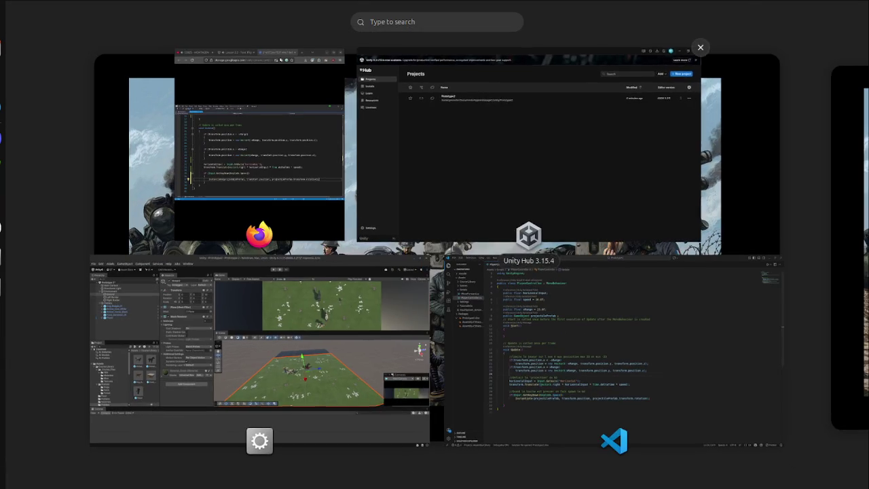
- Check the Player's Projectile Prefab is Food_Sandwich_01 in Unity, then open MoveForward.cs in VS Code
click(265, 353)
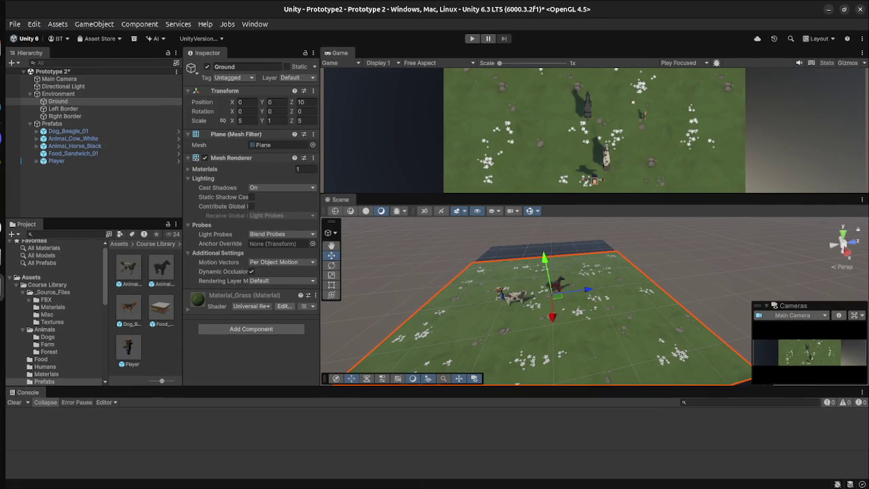
click(55, 161)
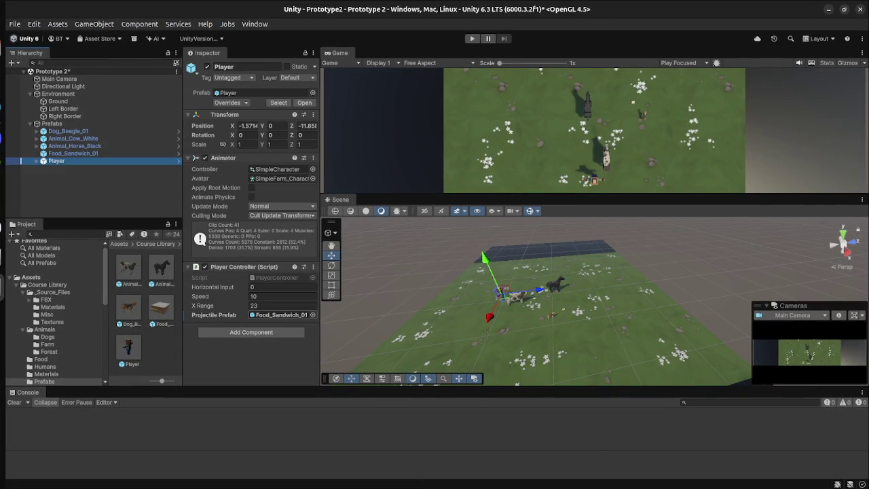
key(super)
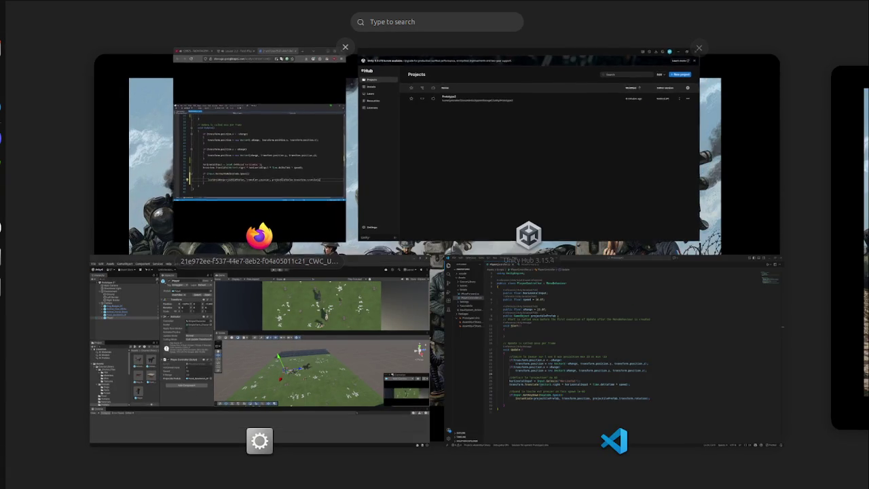
click(614, 353)
click(71, 100)
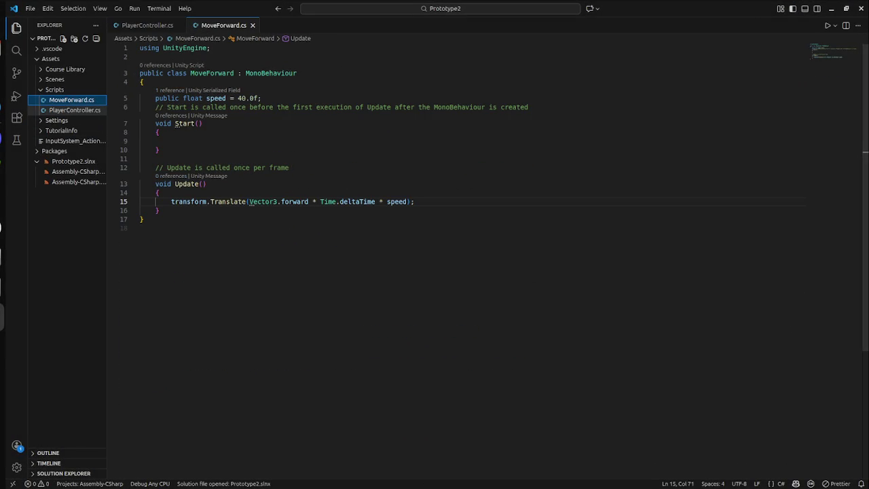
- Open PlayerController.cs and try selecting the line 25 comment, briefly checking MoveForward.cs
click(75, 110)
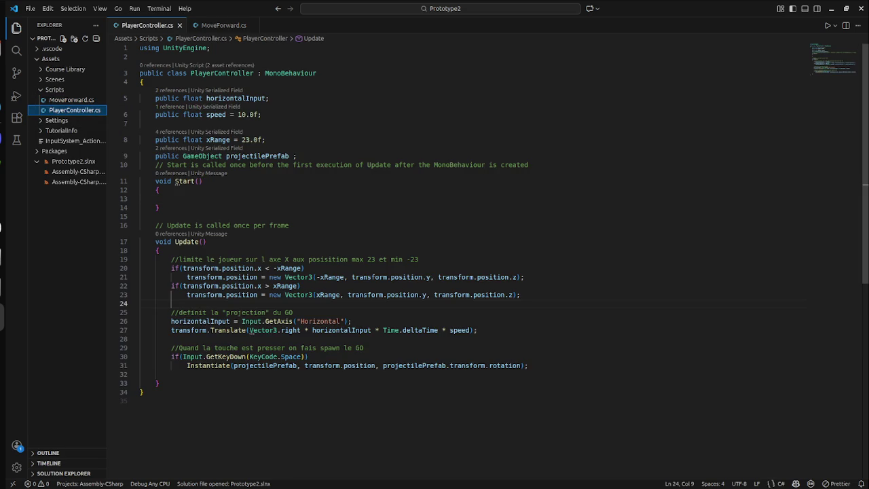
drag(140, 312, 140, 321)
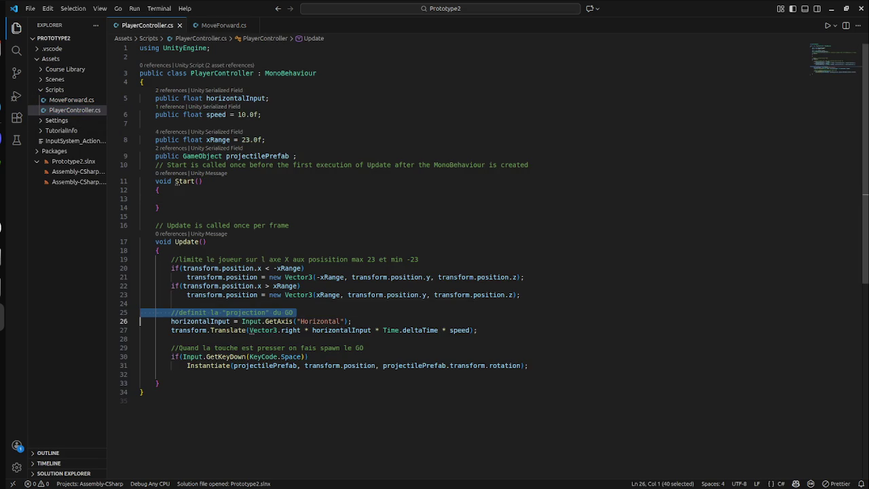
double_click(288, 313)
click(74, 110)
click(71, 100)
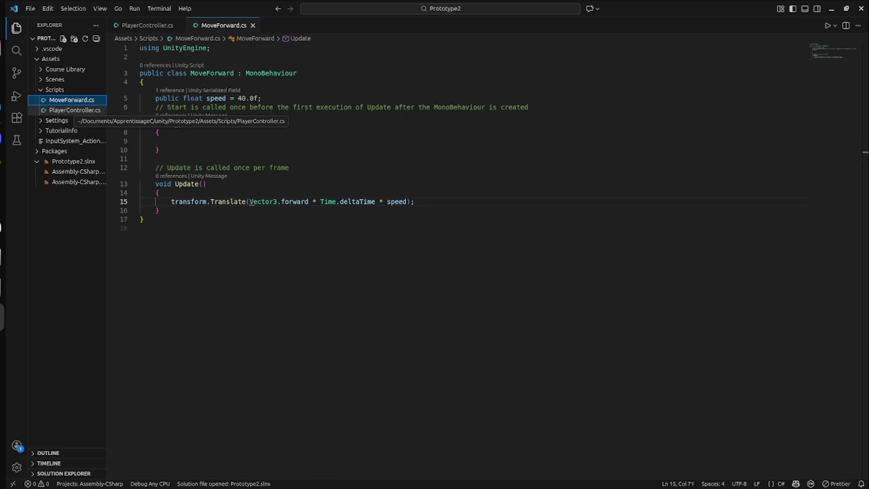
click(75, 110)
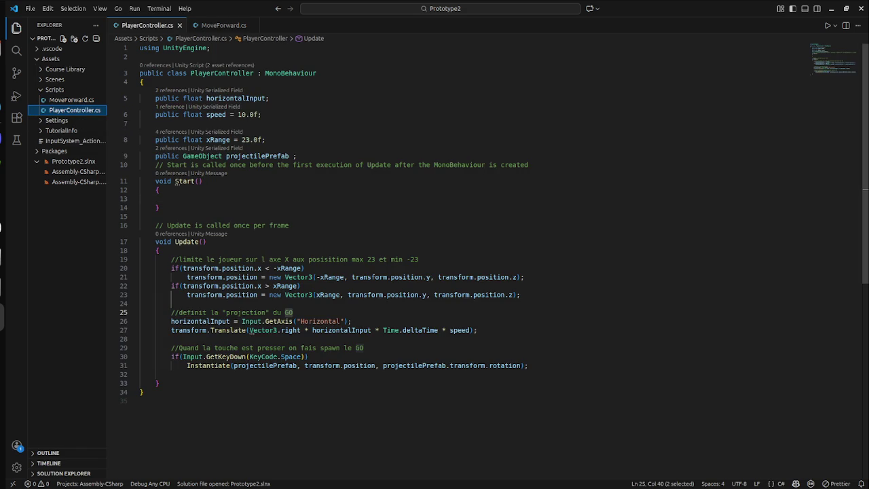
- Delete the //definit la "projection" du GO comment and its empty line, leaving it unsaved
click(352, 321)
click(171, 303)
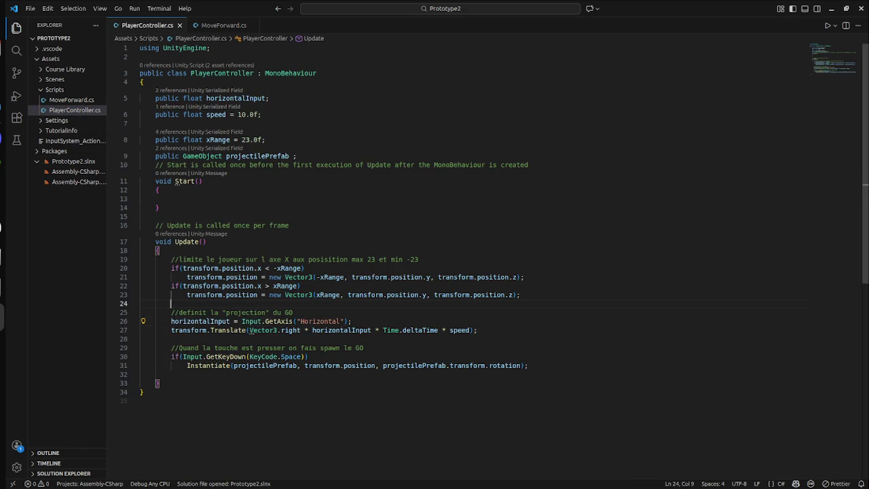
mouse_move(292, 312)
mouse_down()
mouse_move(144, 294)
mouse_move(144, 313)
mouse_up()
key(Delete)
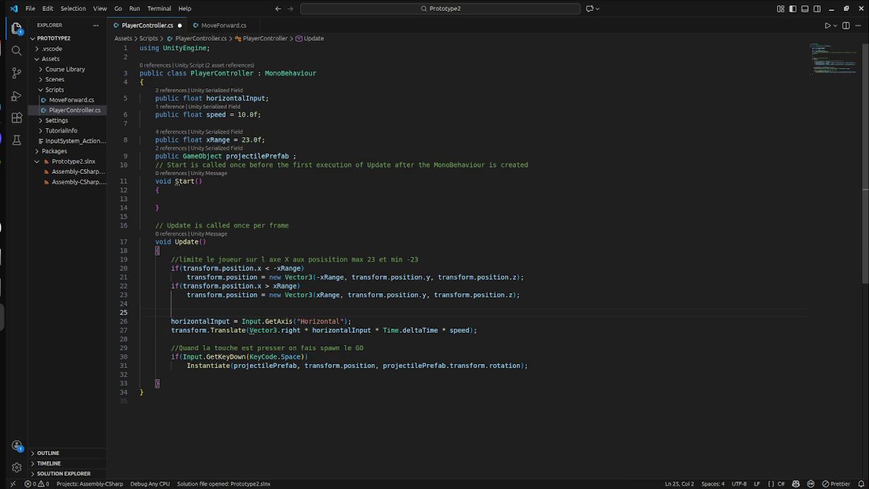
key(Delete)
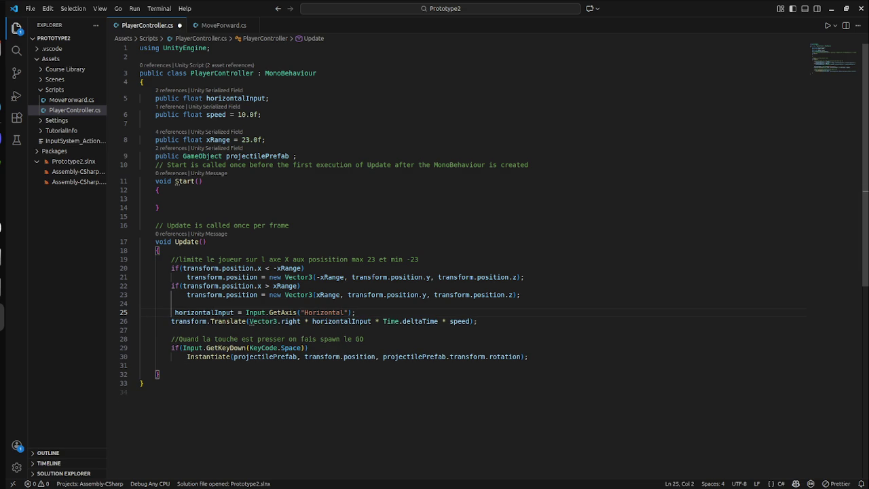
mouse_move(1, 0)
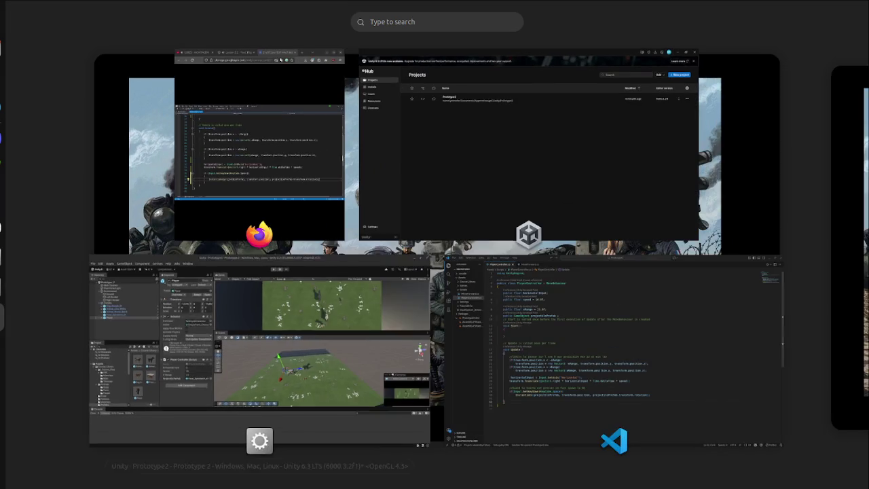
click(258, 339)
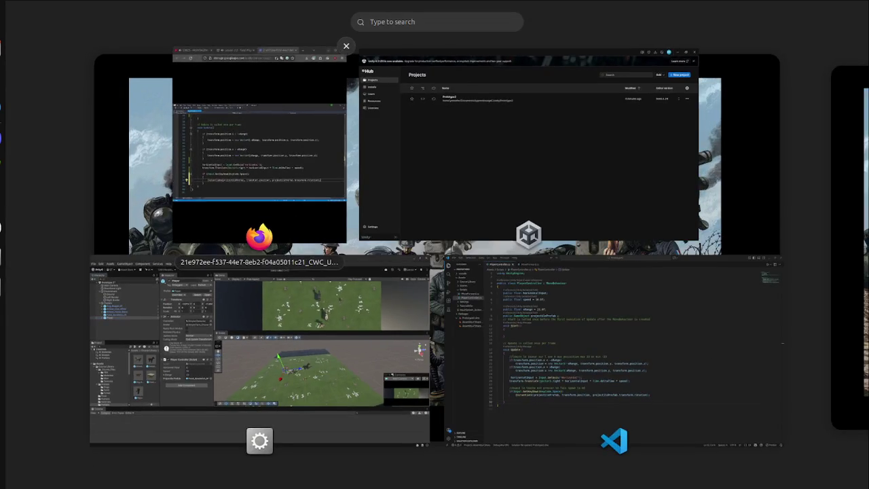
- Close the earlier video tab and scroll the Lesson 2.2 page to step 5
click(258, 149)
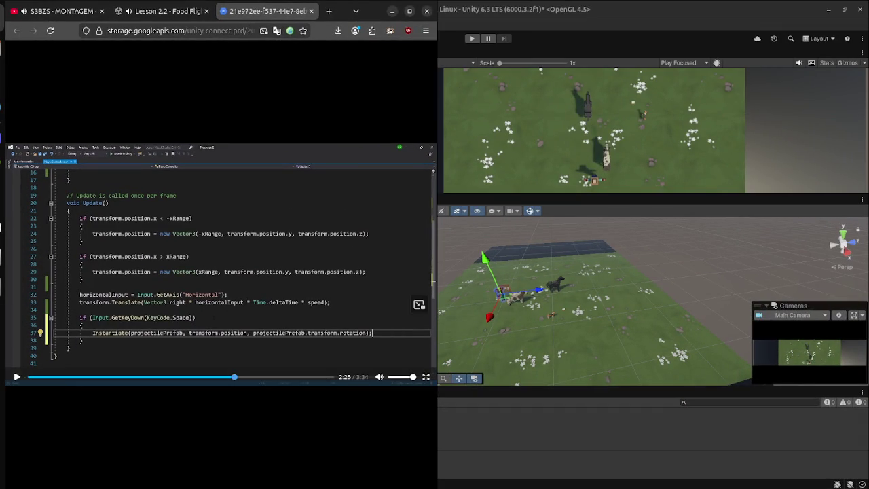
key(space)
key(Right)
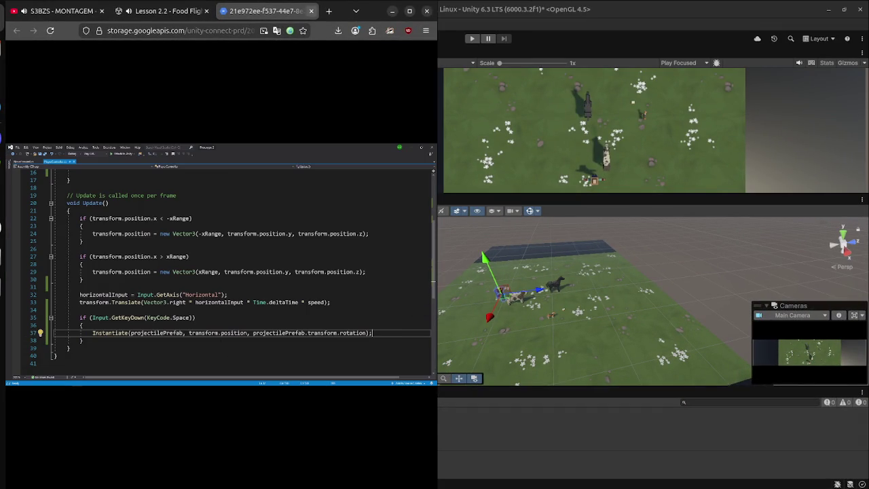
click(311, 11)
scroll(221, 271, up, 5)
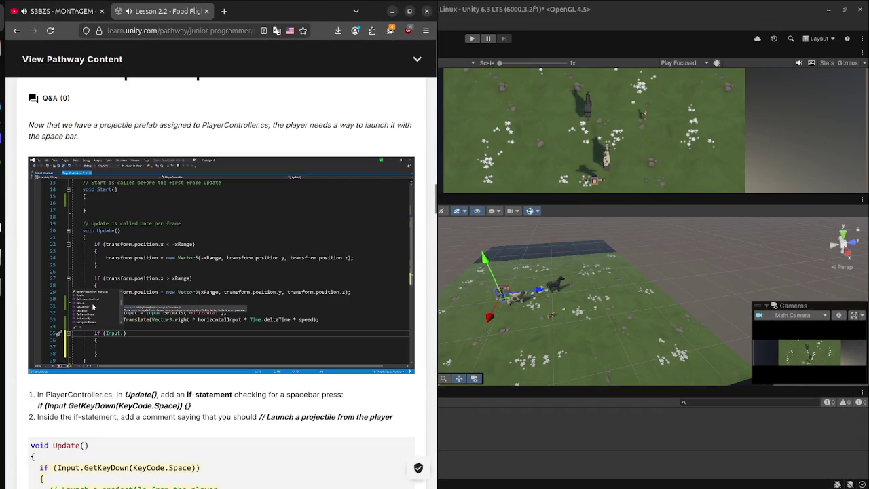
mouse_move(92, 307)
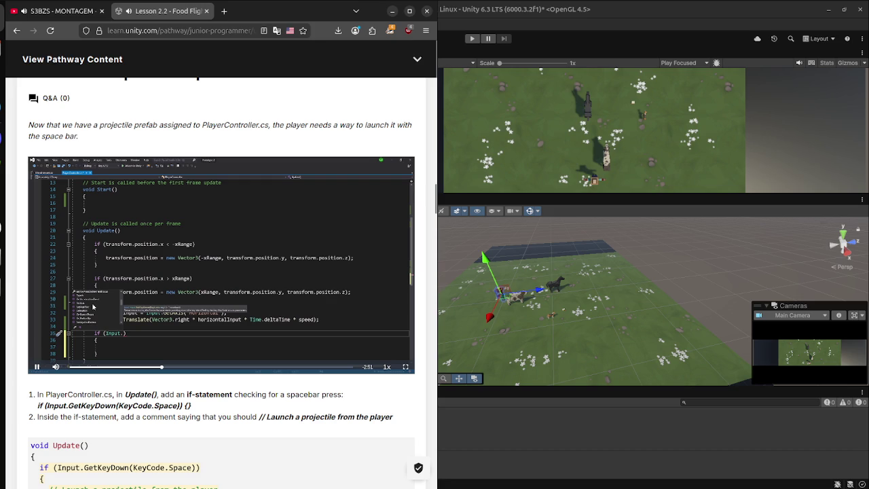
scroll(220, 271, down, 2)
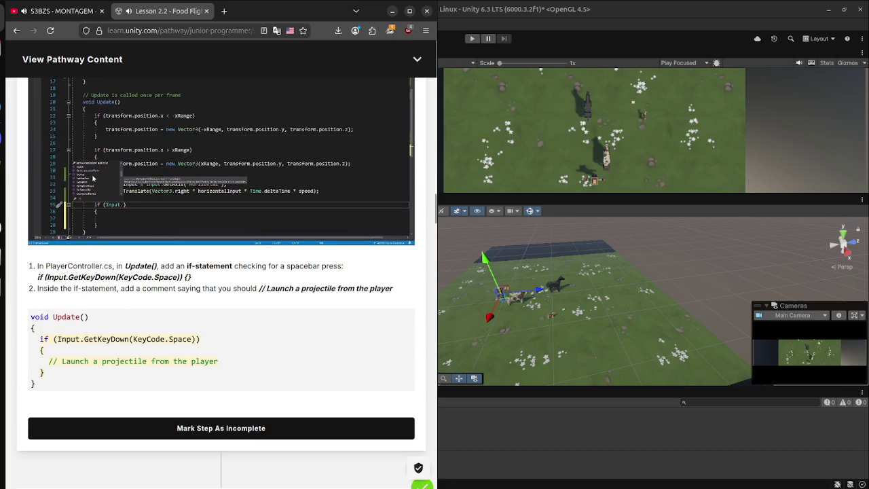
scroll(221, 271, up, 10)
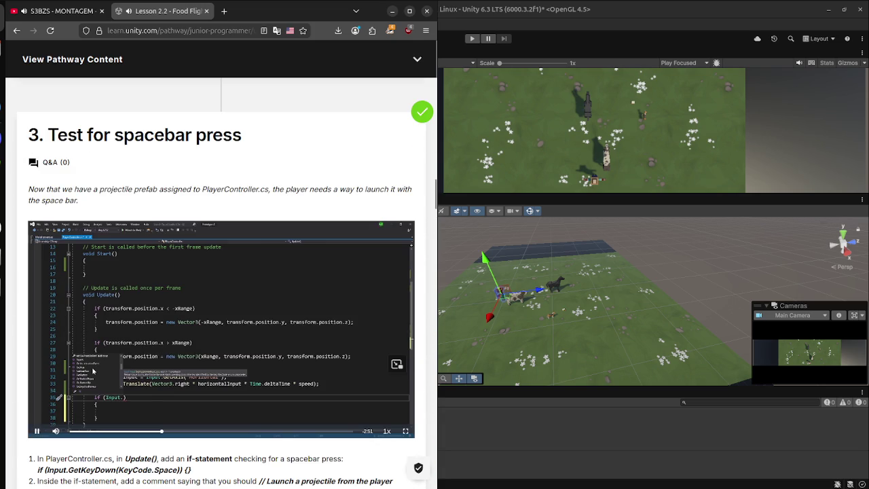
scroll(221, 271, down, 20)
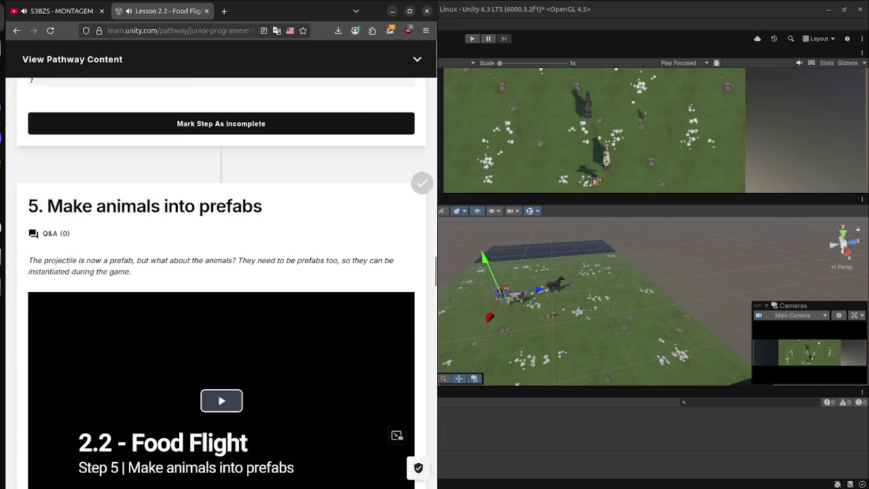
scroll(221, 271, down, 2)
scroll(220, 271, up, 4)
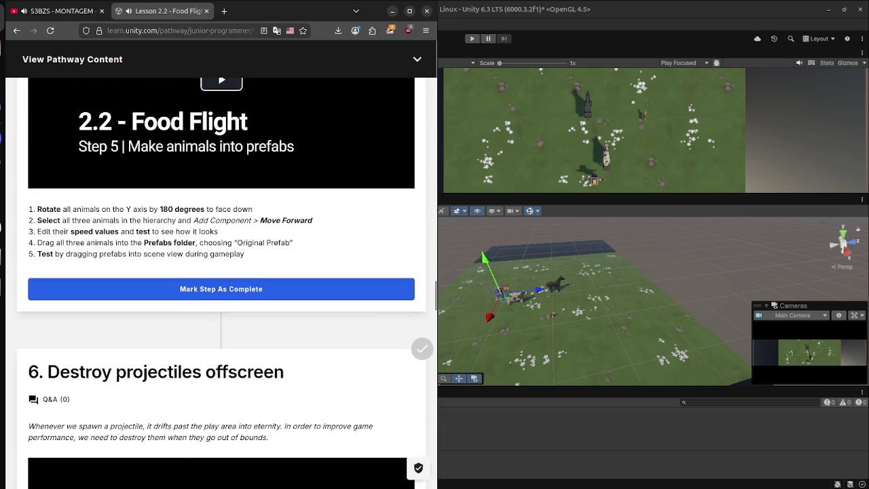
scroll(221, 271, up, 10)
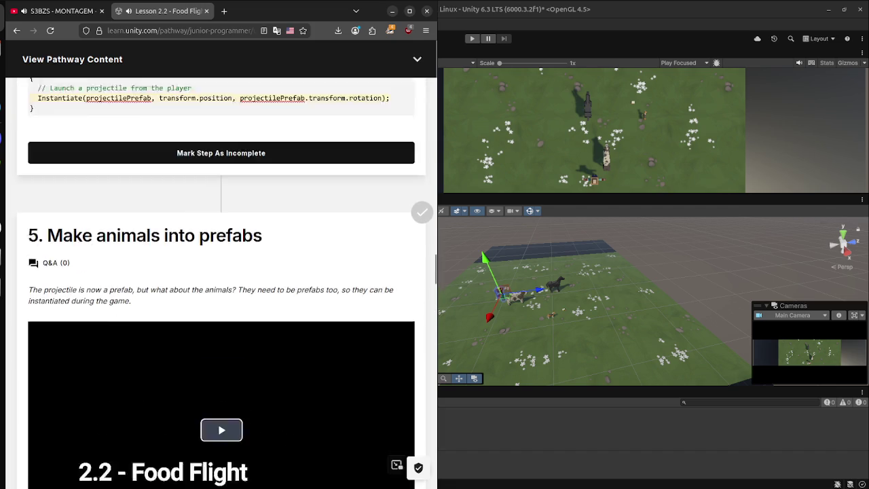
scroll(221, 272, down, 10)
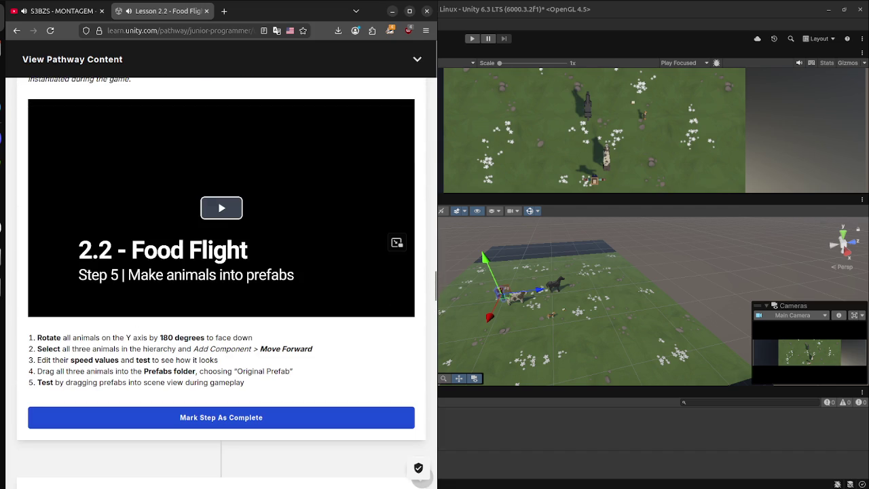
- Play and scrub through the step 5 'Make animals into prefabs' video, then pause it
click(221, 207)
drag(71, 310, 115, 309)
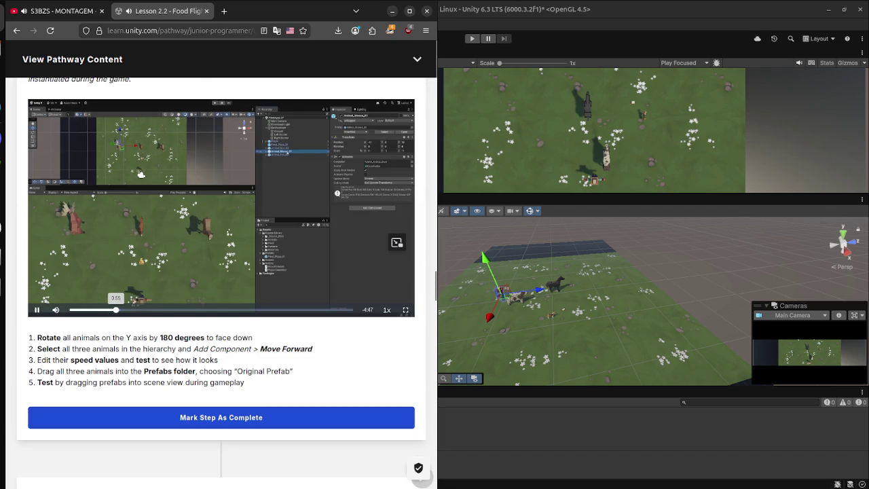
click(112, 310)
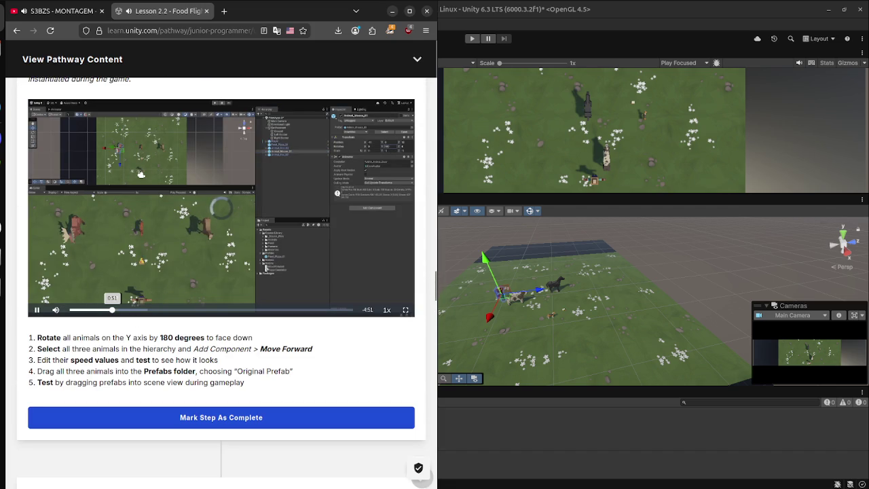
drag(107, 309, 88, 310)
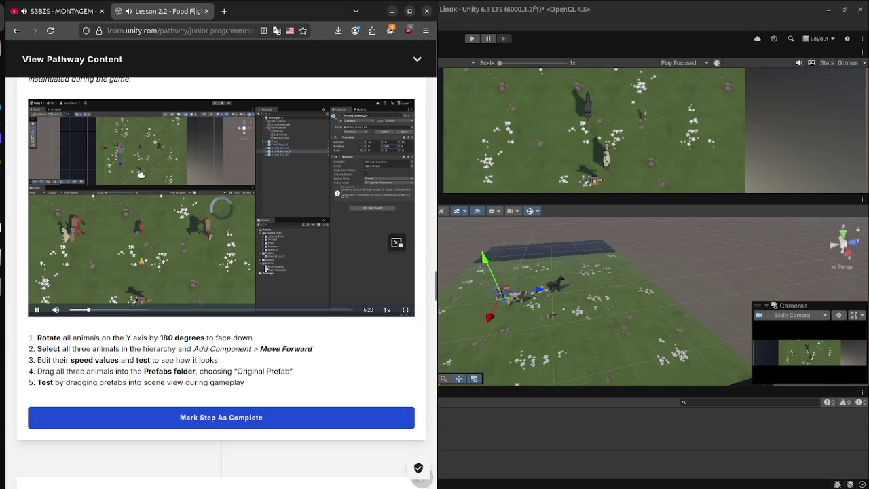
click(37, 310)
mouse_move(56, 310)
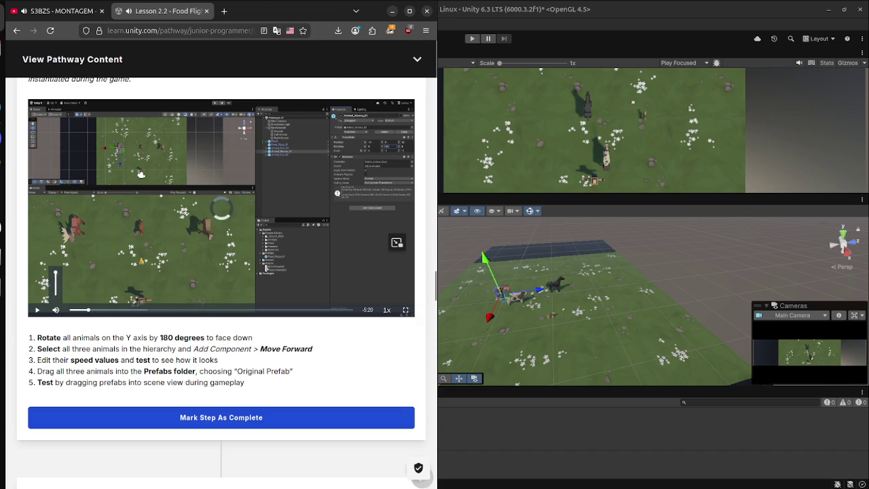
- Open the step 5 video in its own tab and preview it full screen
right_click(234, 255)
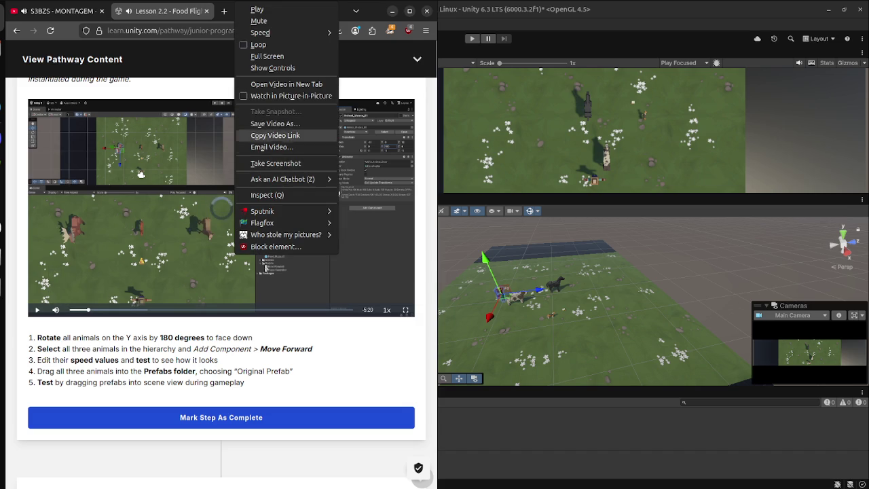
click(286, 84)
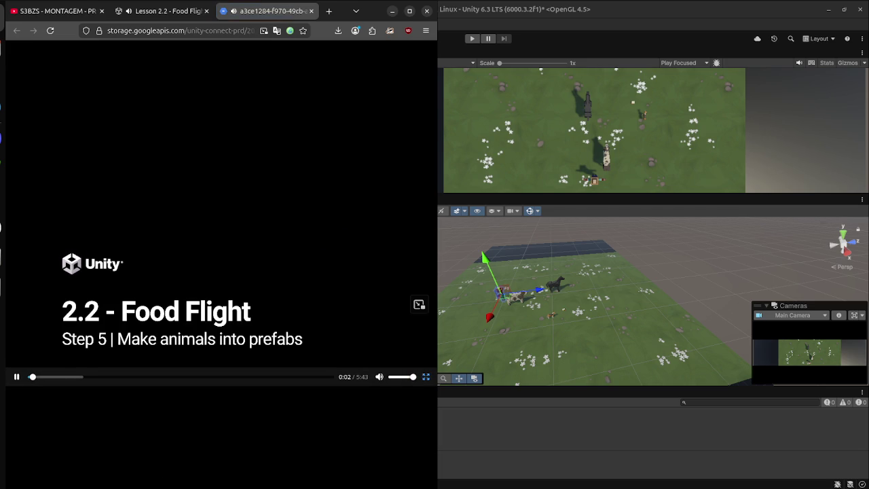
key(f)
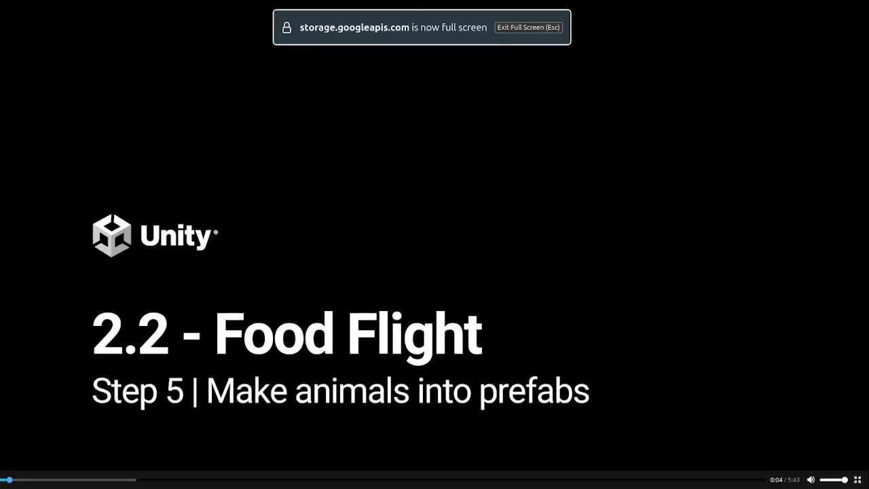
key(Right)
key(Right)
key(Right)
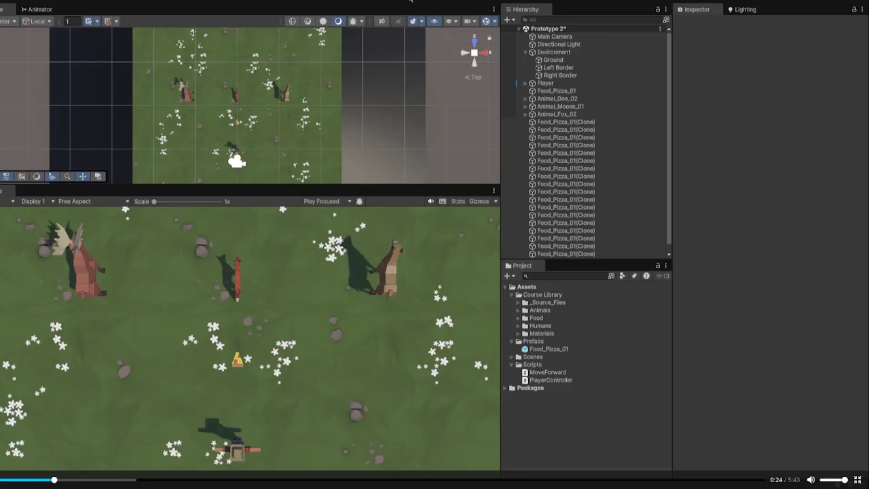
key(Escape)
click(160, 11)
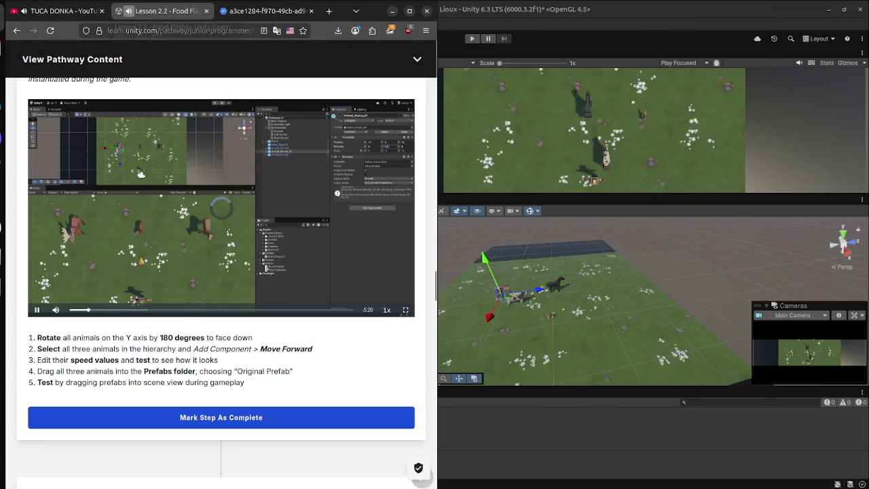
- Scroll the Lesson 2.2 page, then move over to the standalone video tab
scroll(225, 280, up, 3)
scroll(225, 280, up, 10)
scroll(225, 281, down, 2)
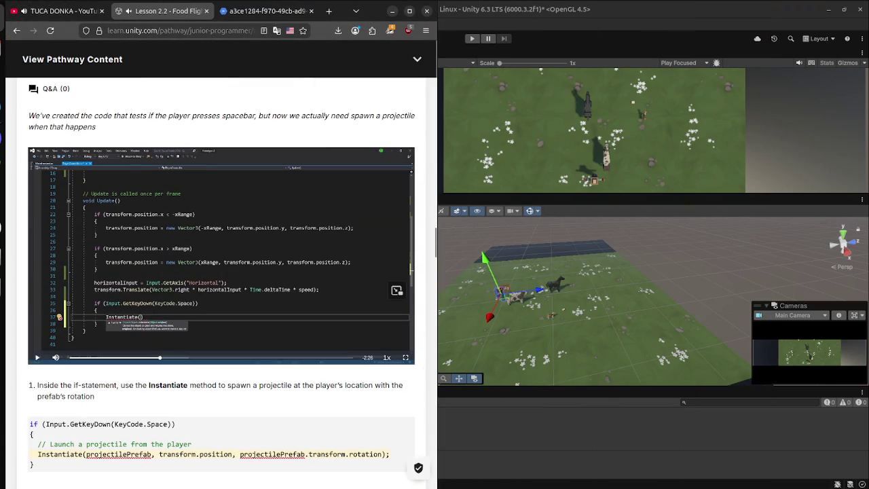
scroll(226, 280, down, 20)
scroll(225, 280, up, 5)
scroll(225, 280, up, 5)
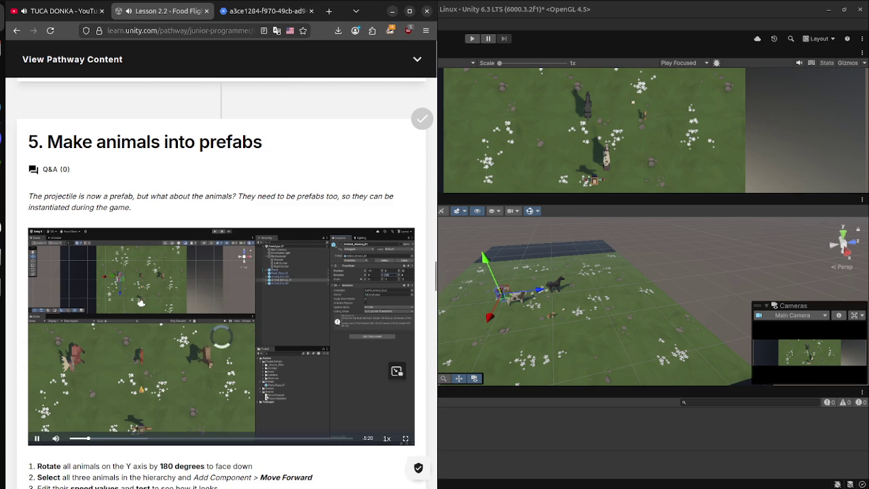
click(268, 11)
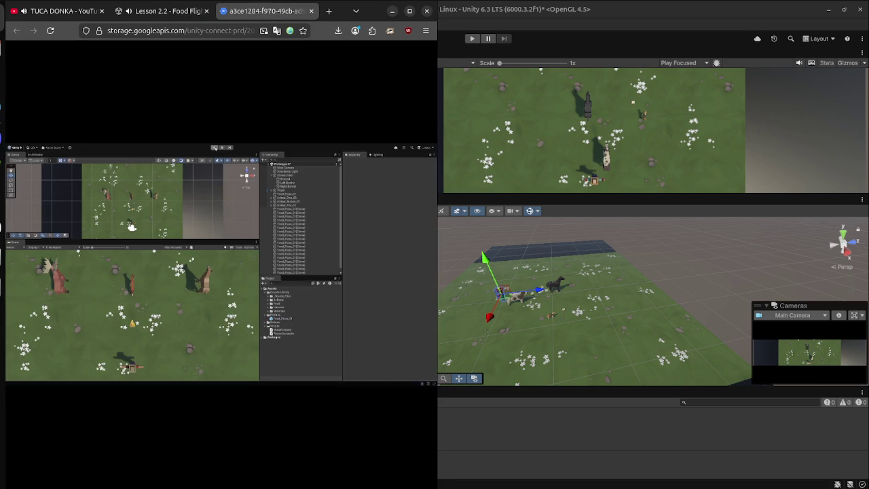
- Watch the step 5 video full screen, rewinding to the animal rotation part around 2:02
key(f)
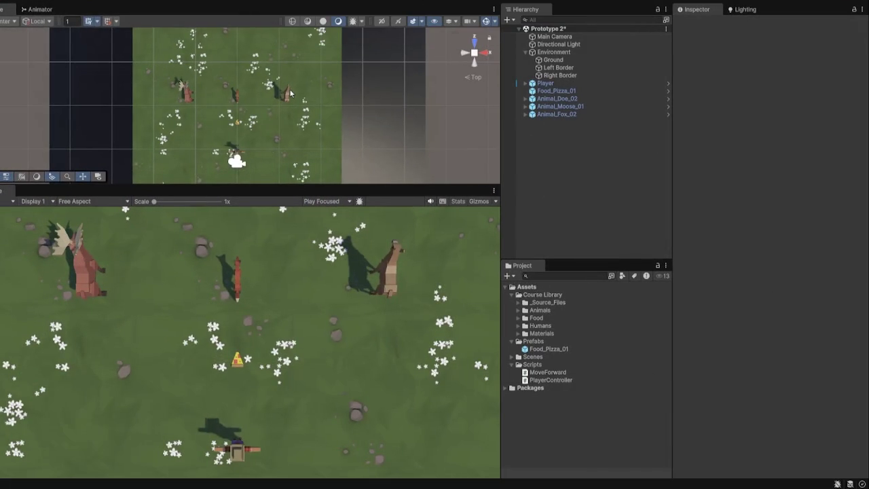
mouse_move(290, 93)
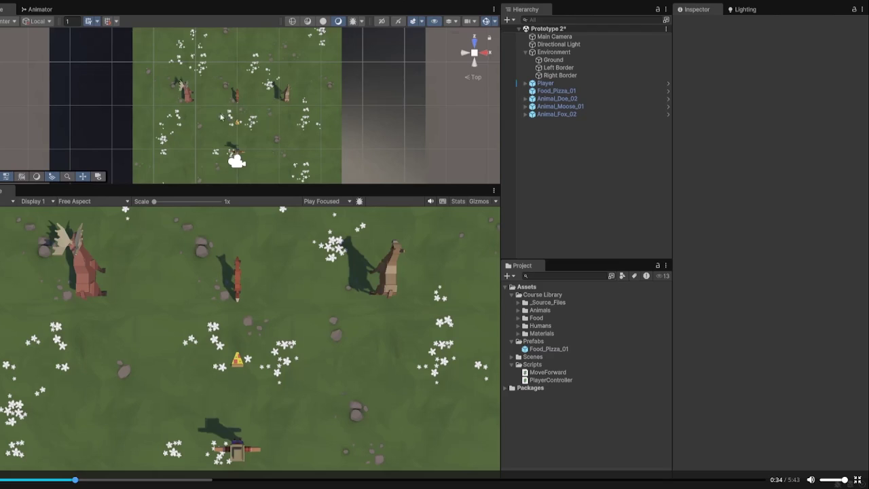
key(Right)
key(Right)
key(Right)
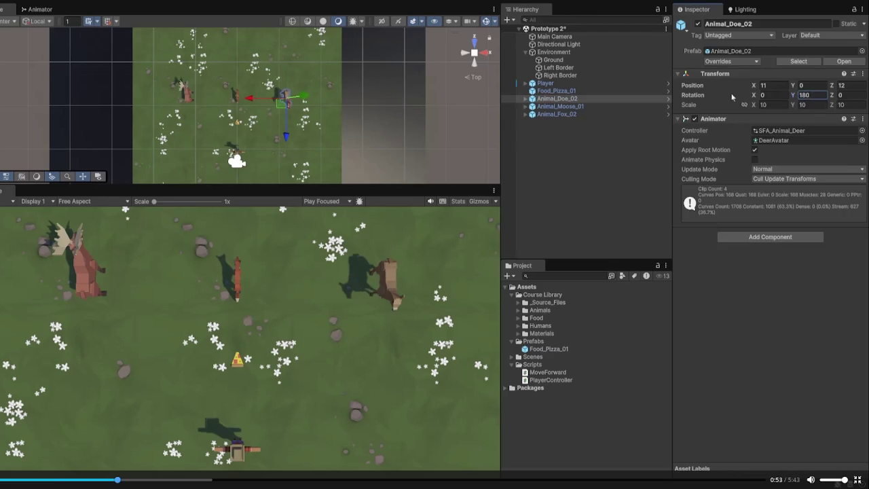
key(Left)
key(Left)
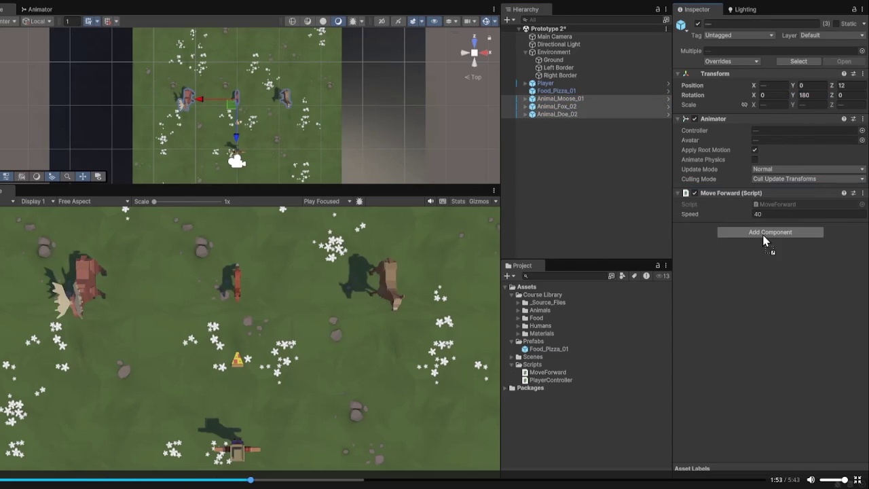
key(Left)
key(Left)
key(Left)
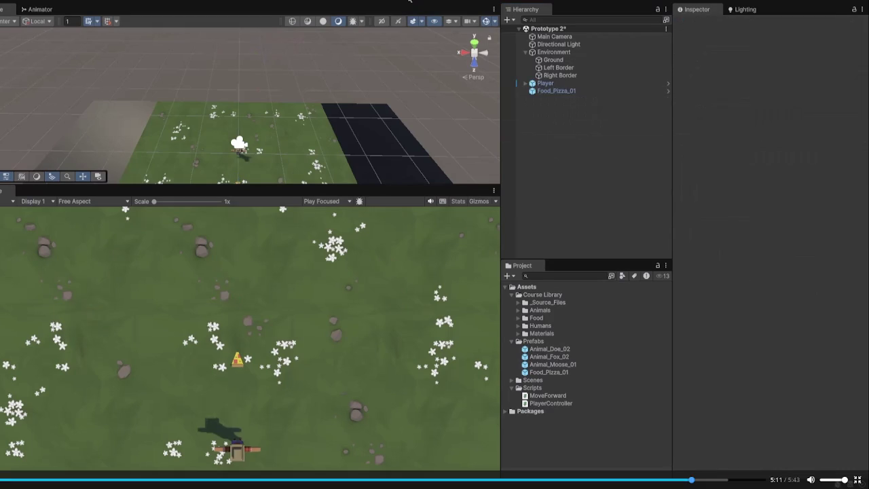
key(Left)
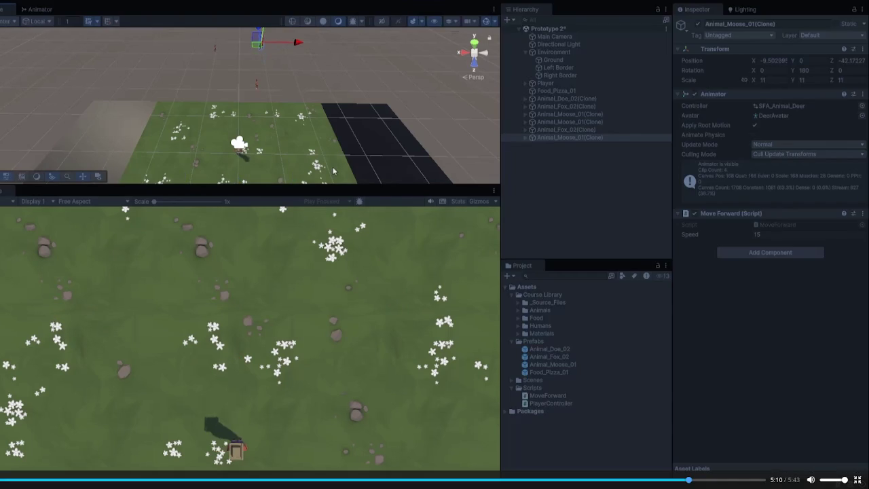
drag(332, 479, 272, 479)
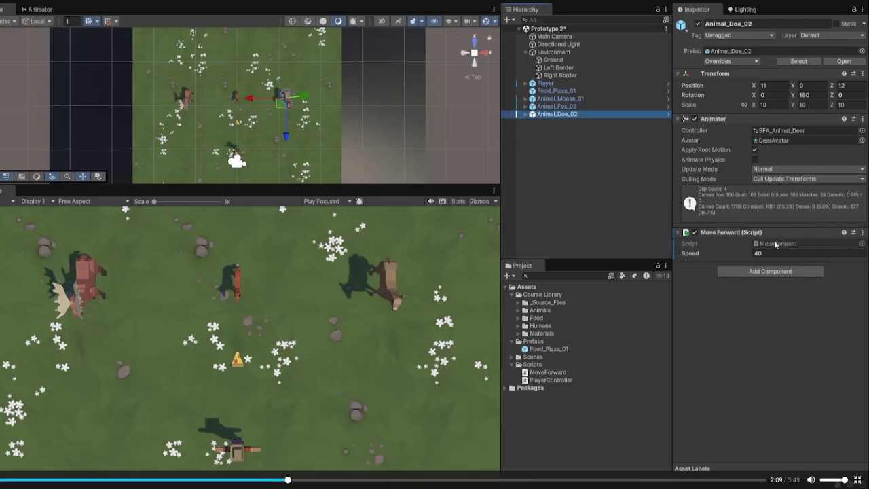
key(Escape)
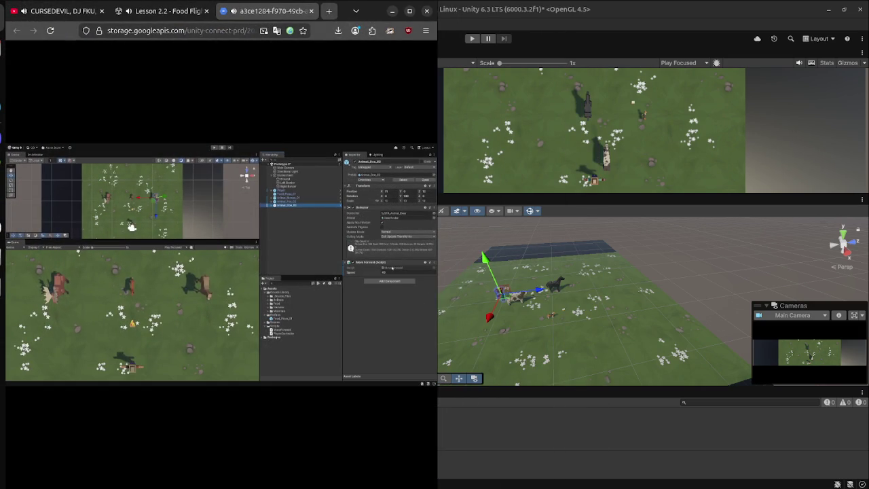
scroll(225, 261, down, 5)
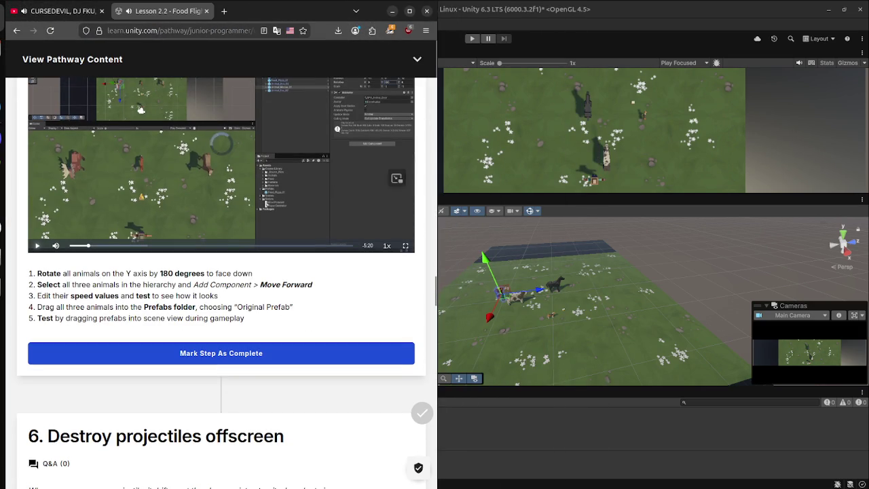
- Snap VS Code beside the browser and bring the Unity editor forward
key(super)
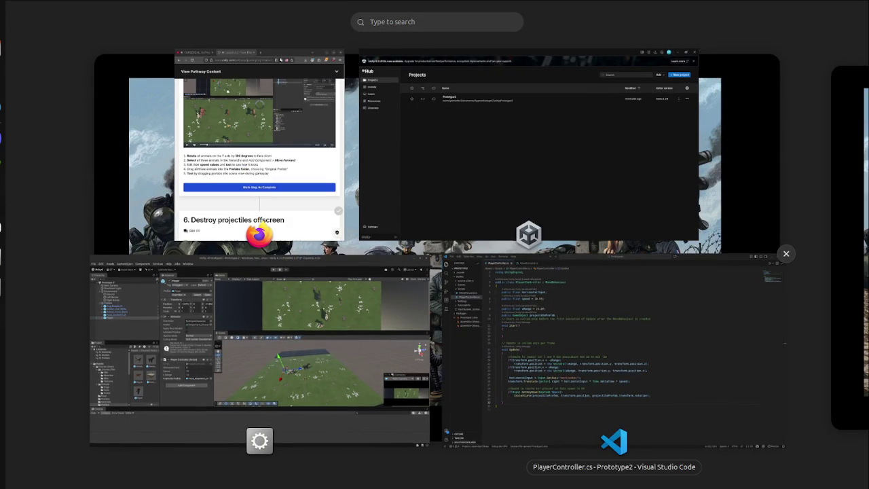
key(super)
key(super+Right)
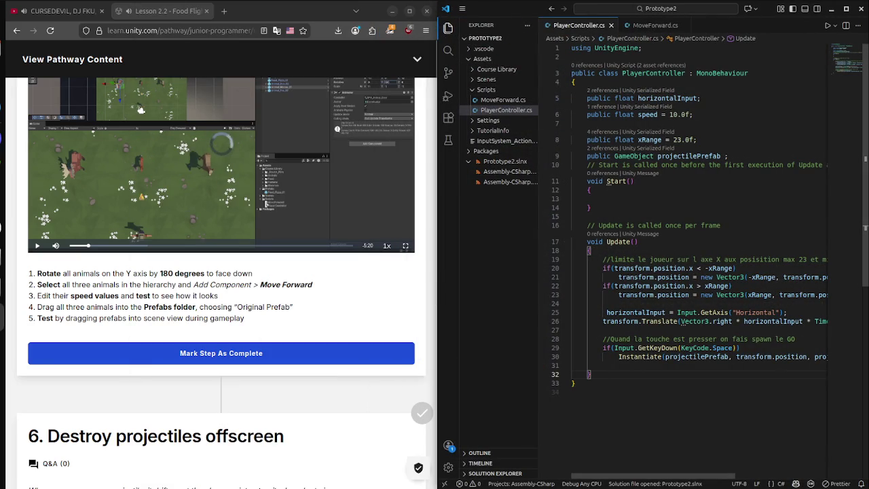
key(super)
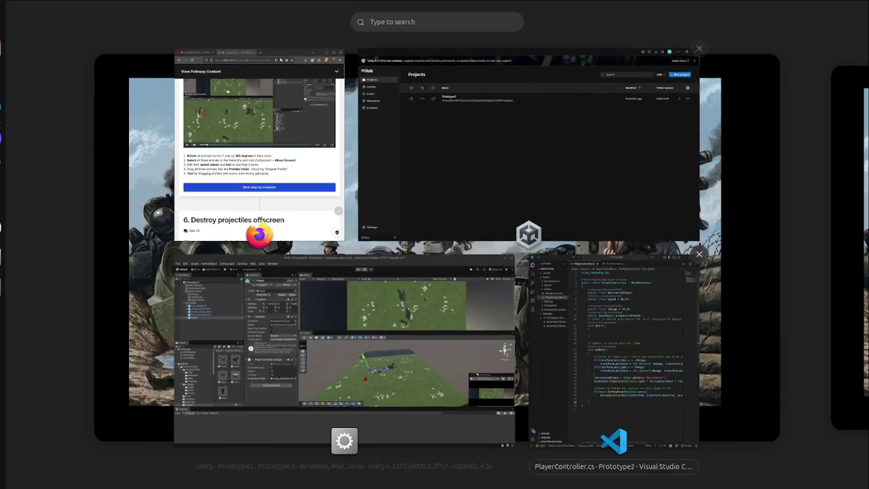
click(344, 353)
- Select the horse, cow and dog and set their Rotation Y to 180
click(73, 153)
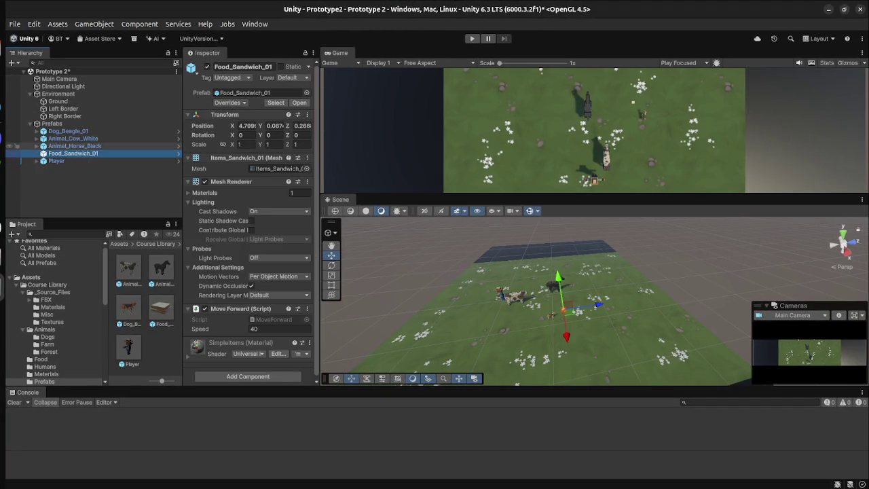
key(Up)
key(shift+Up)
key(shift+Up)
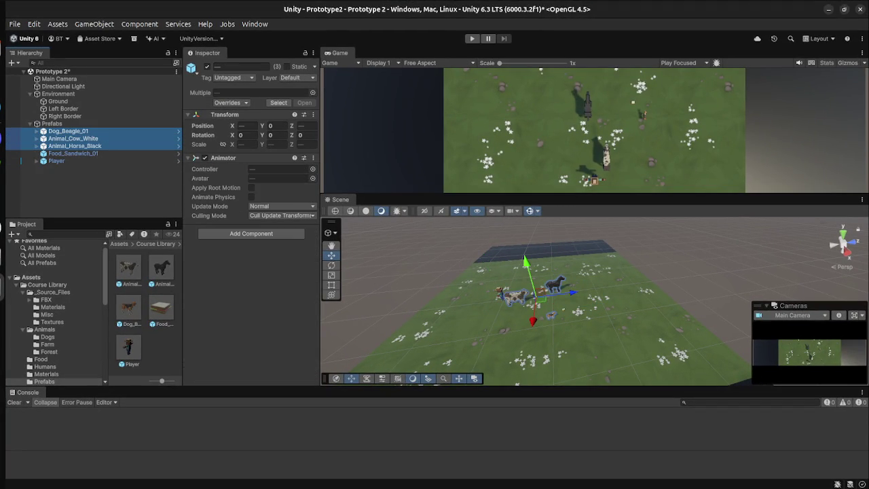
click(276, 135)
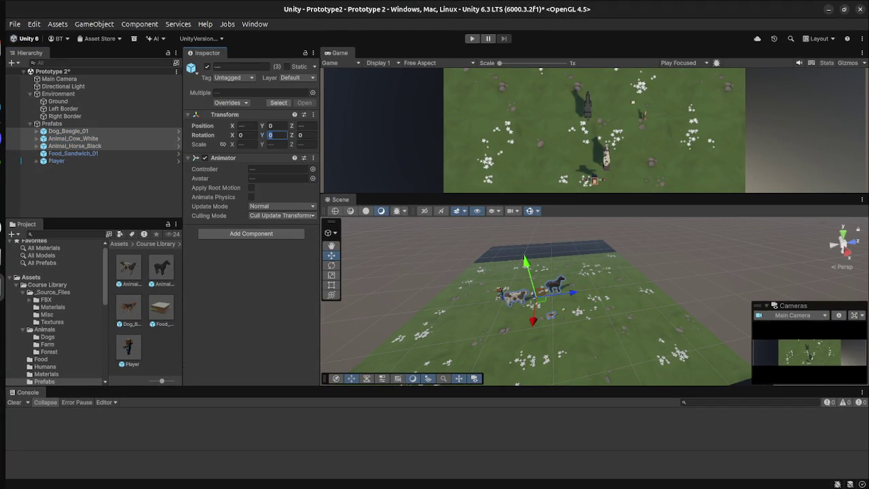
text(180)
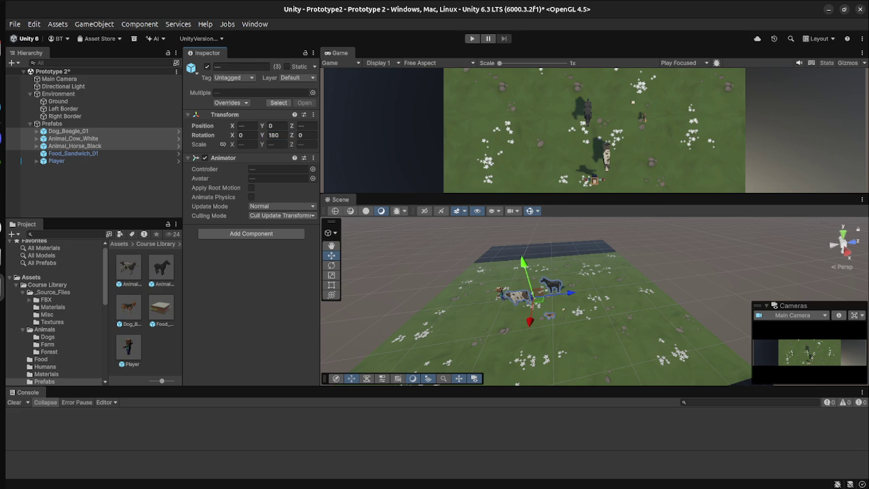
- Glance at the browser and code editor, then return to Unity
key(super)
key(super+Page_Down)
key(Escape)
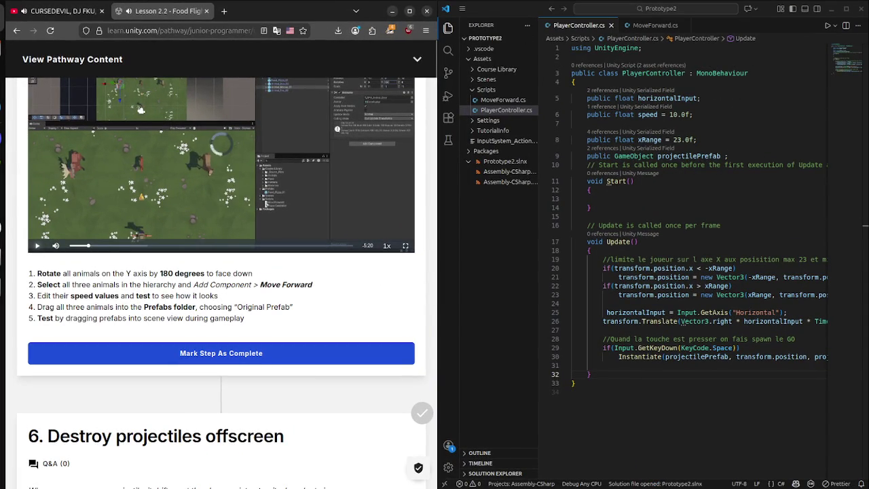
key(super)
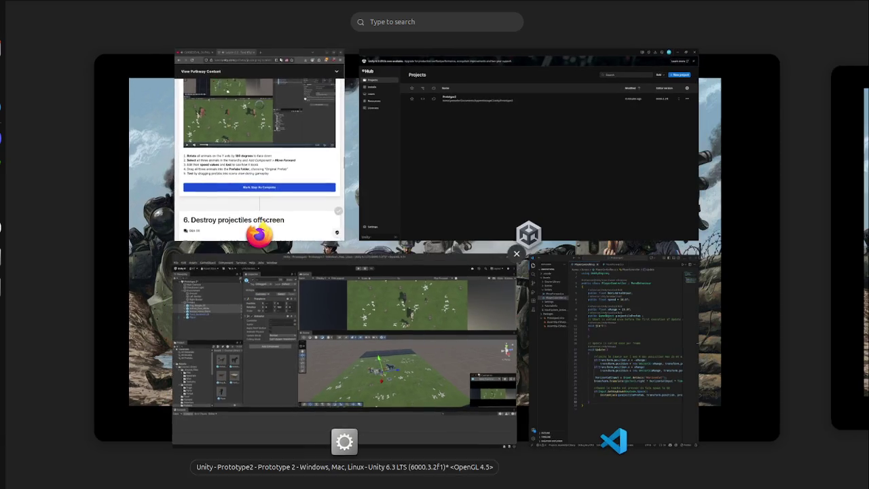
click(344, 340)
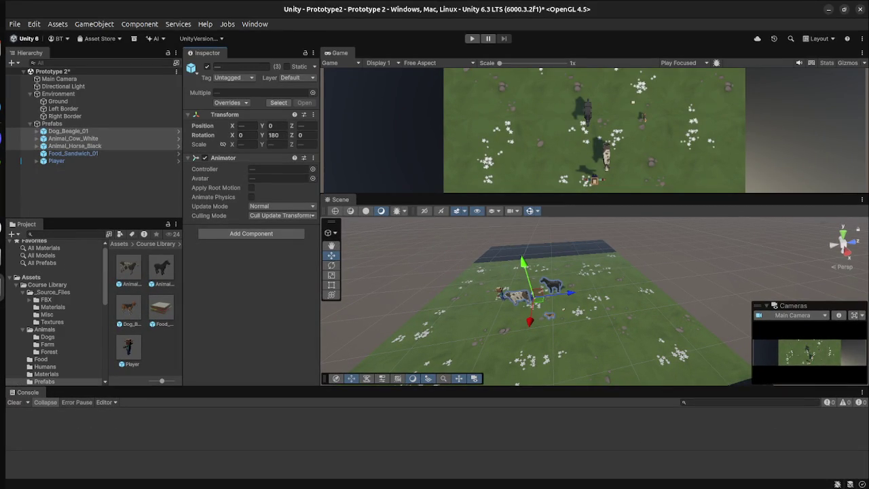
- Attach MoveForward.cs from Assets > Scripts to the three animals, confirming the cow's speed of 40
scroll(54, 353, down, 2)
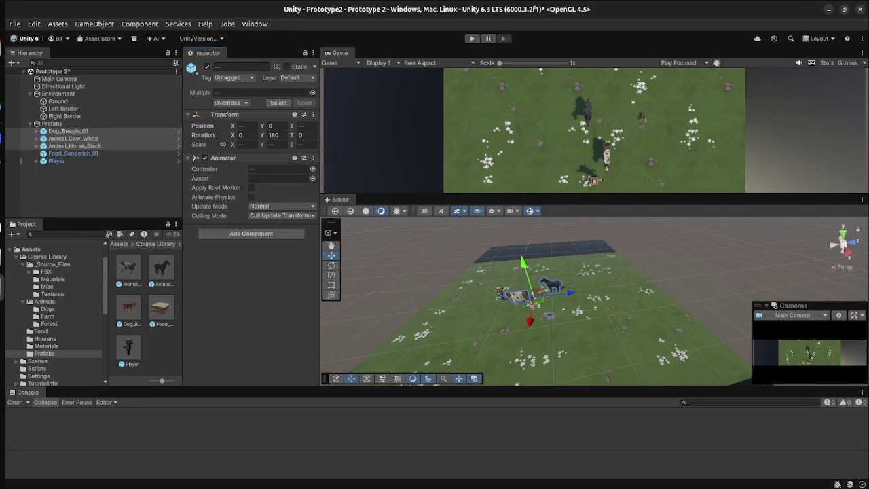
click(38, 368)
drag(128, 268, 245, 244)
click(73, 138)
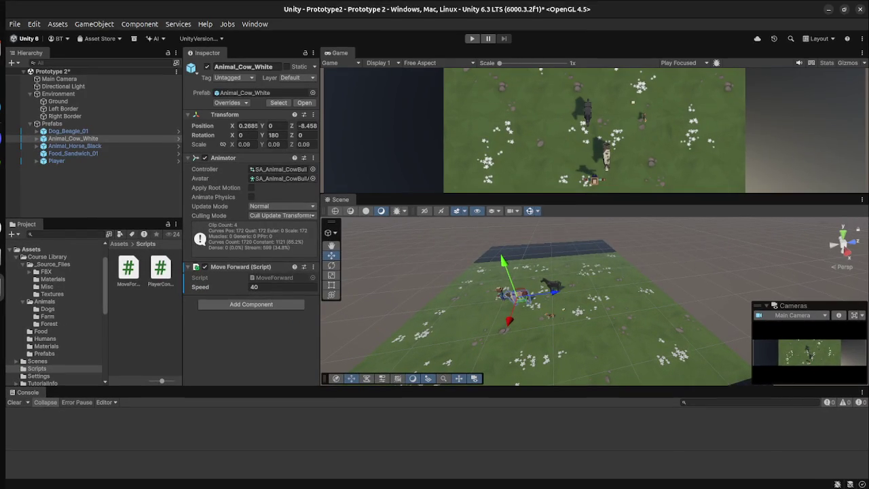
key(super)
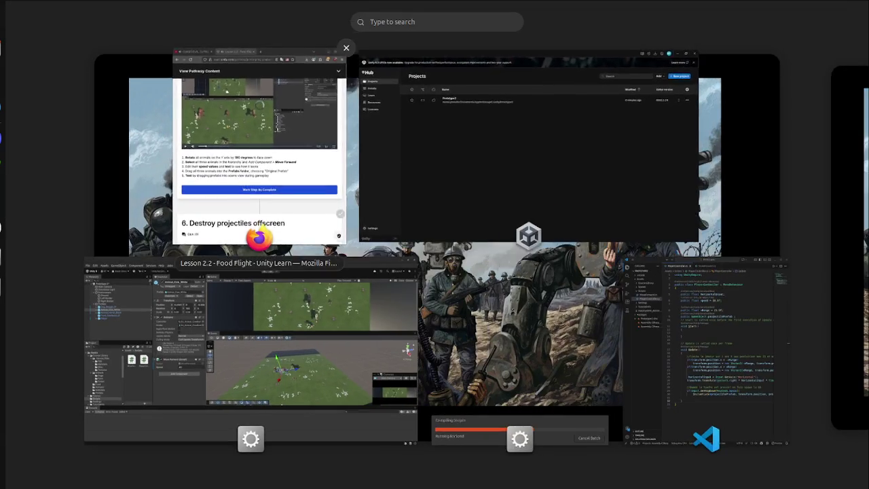
click(258, 157)
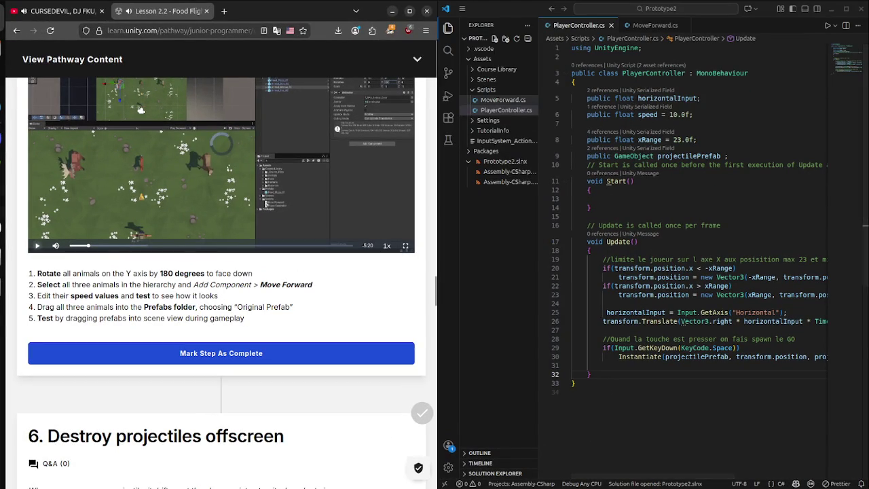
- Change MoveForward's default speed from 40.0f to 10.0f and save the script
click(502, 100)
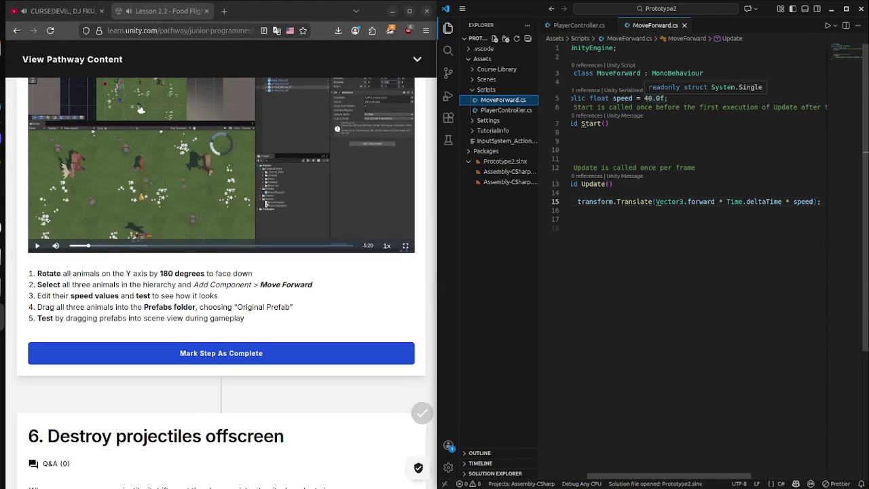
click(649, 98)
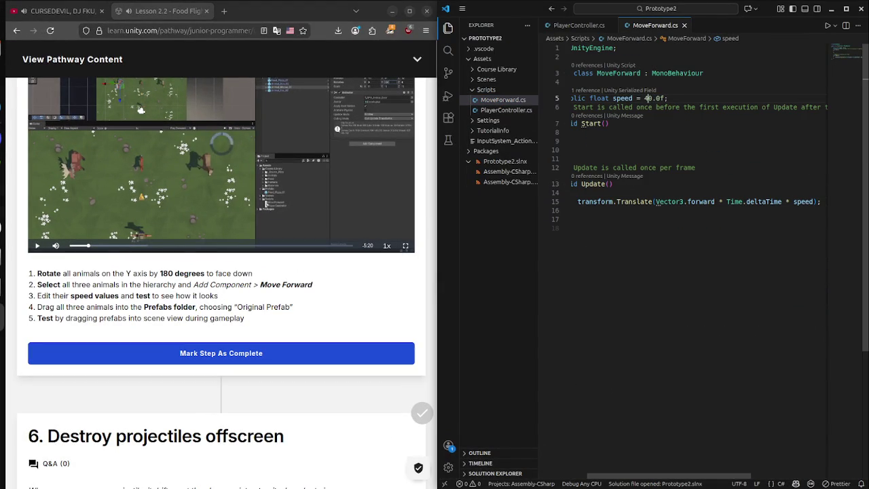
text(1)
key(ctrl+s)
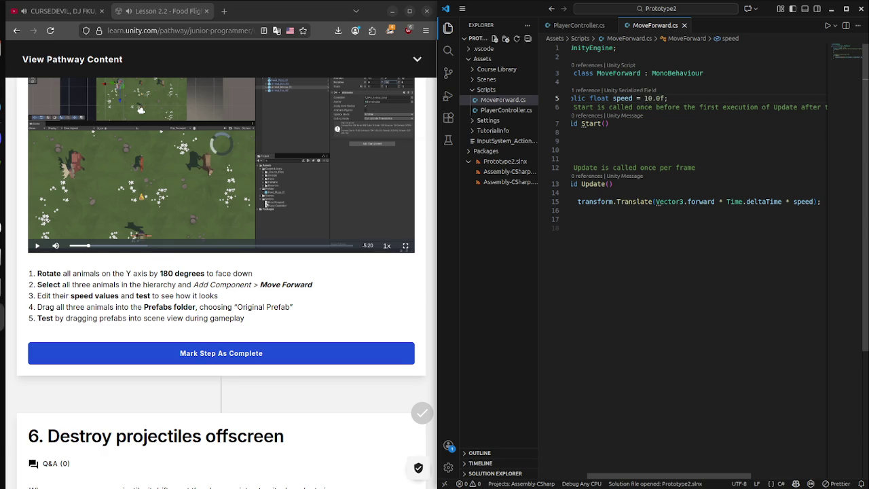
key(super)
key(super)
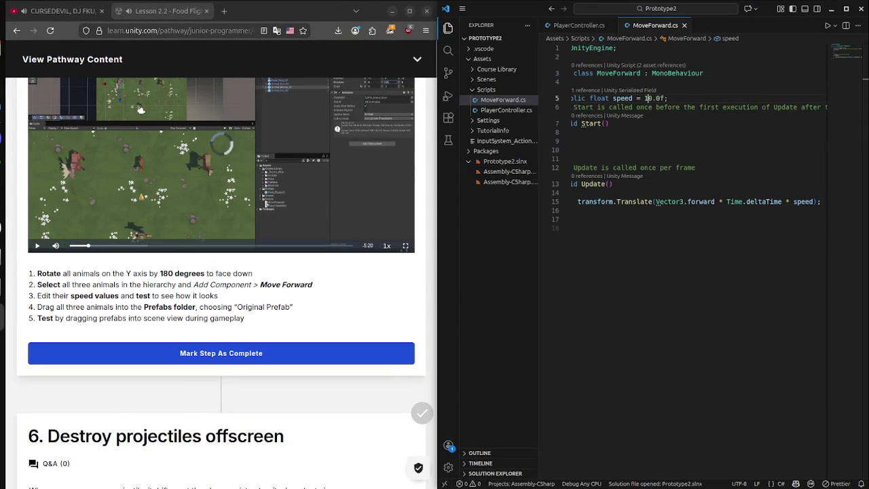
key(super)
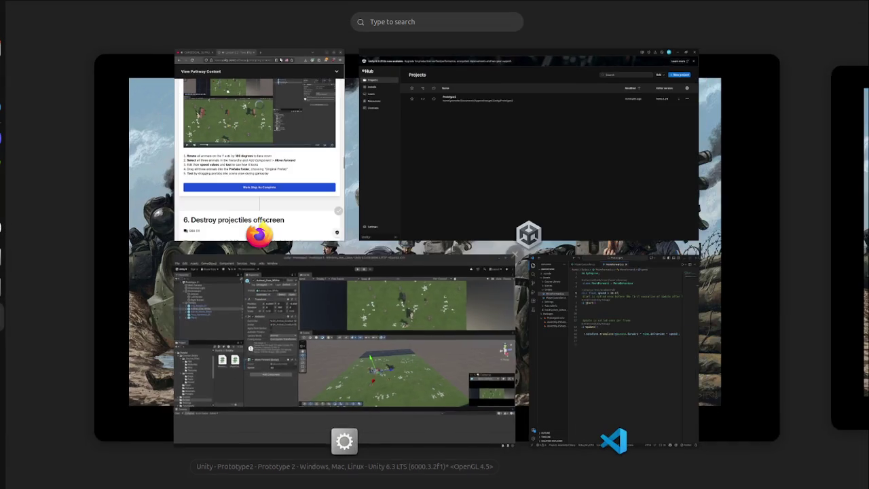
click(348, 353)
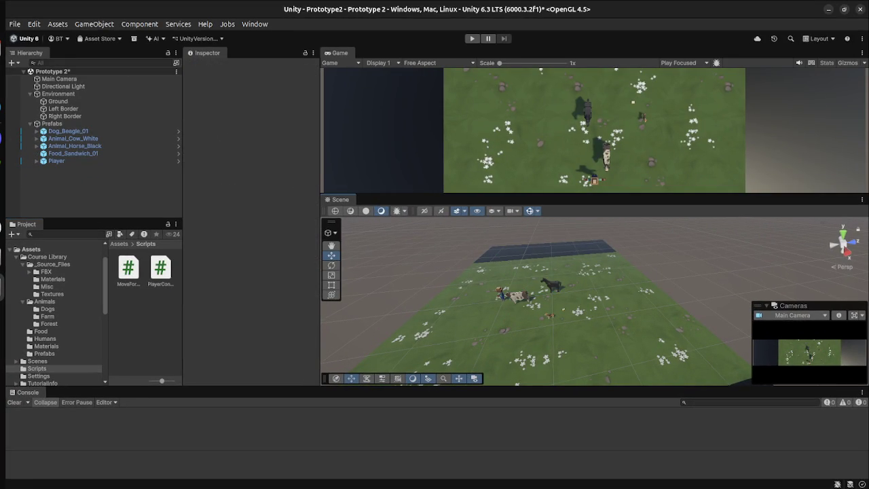
- Play-test the game, moving the player left and right while firing sandwiches, then stop
key(super)
click(611, 353)
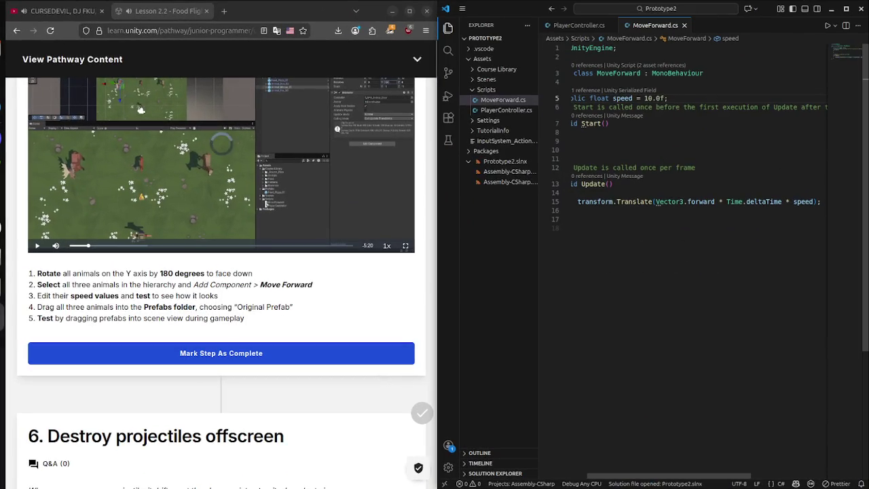
key(super)
click(347, 353)
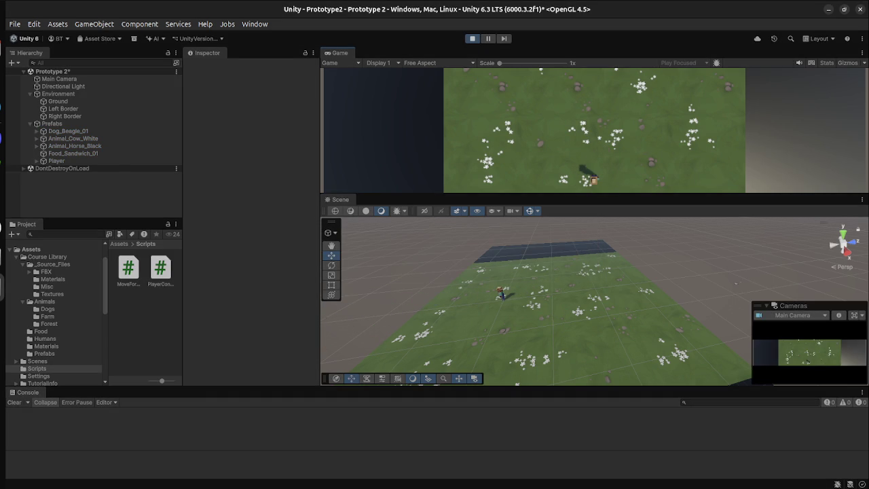
click(57, 101)
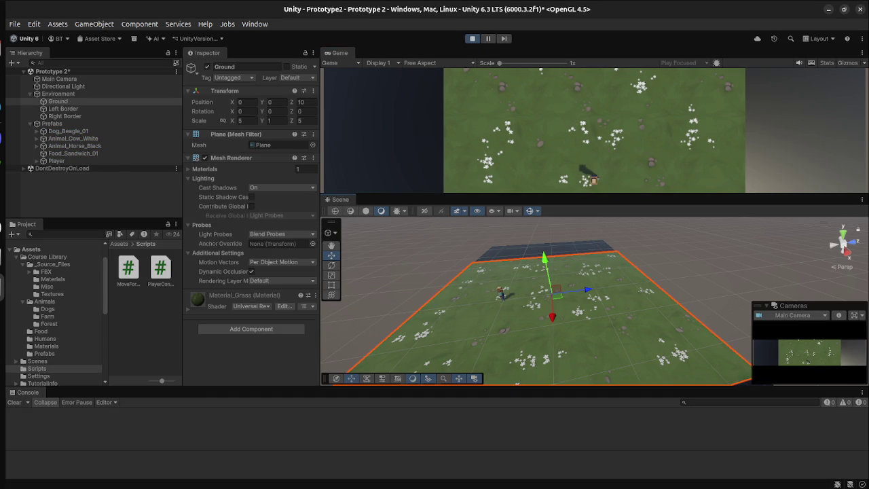
key(space)
key(space)
key(space)
key(Left)
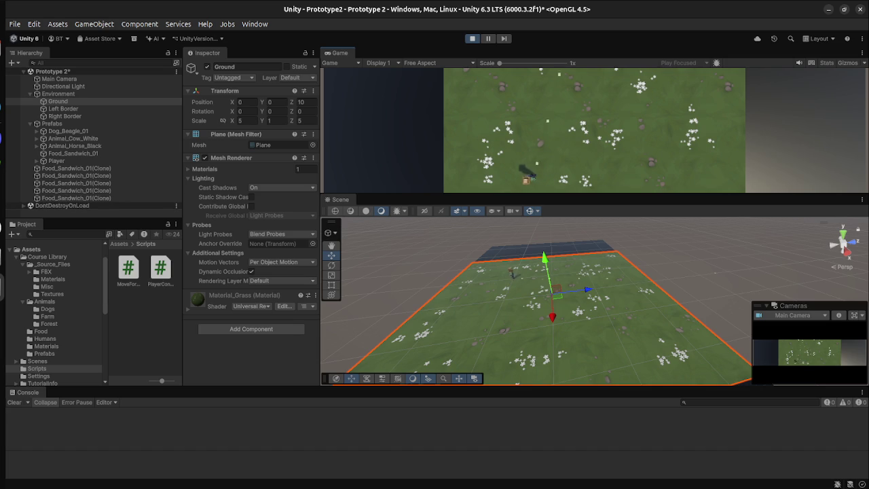
key(Right)
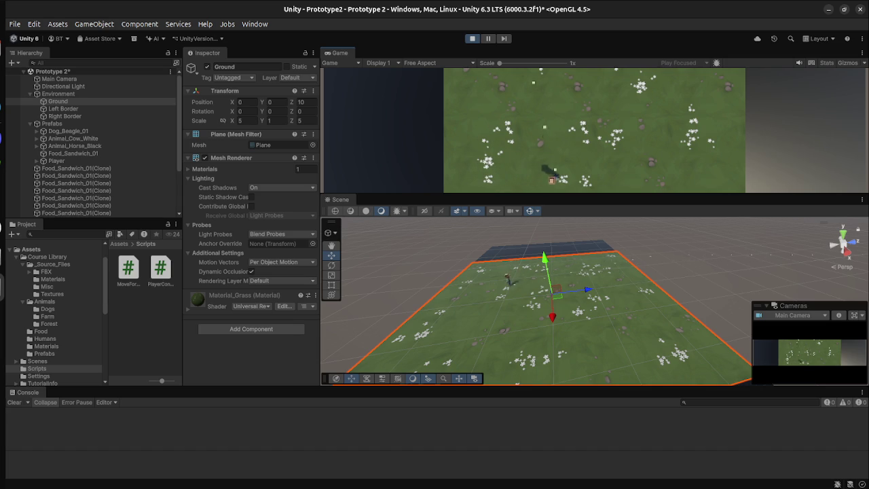
key(ctrl+p)
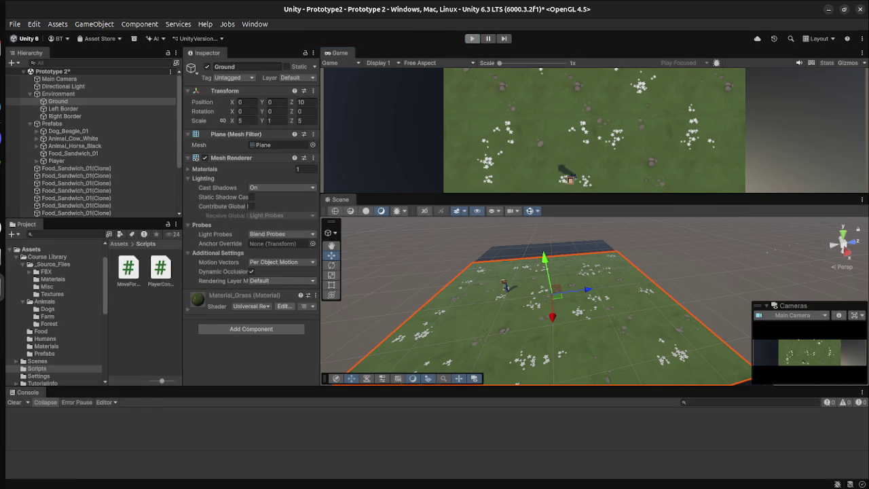
- Mark step 5 as complete on the Lesson 2.2 page
key(super)
click(257, 136)
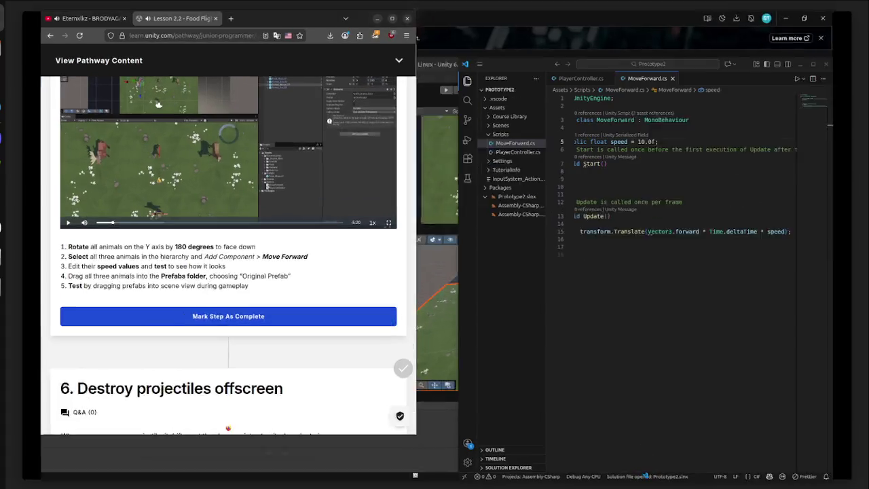
click(217, 353)
scroll(221, 352, down, 5)
scroll(222, 353, up, 5)
key(super)
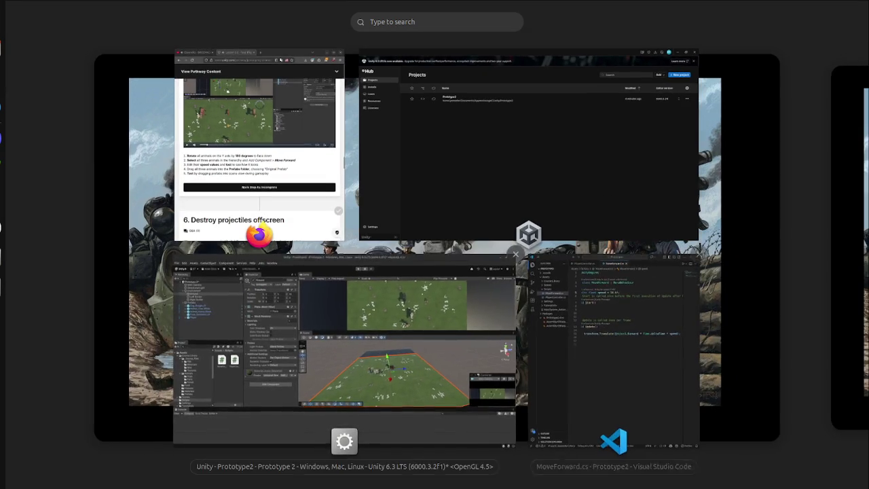
- Drag the dog, cow and horse into Course Library/Prefabs as Original Prefabs
click(339, 333)
click(73, 153)
click(75, 145)
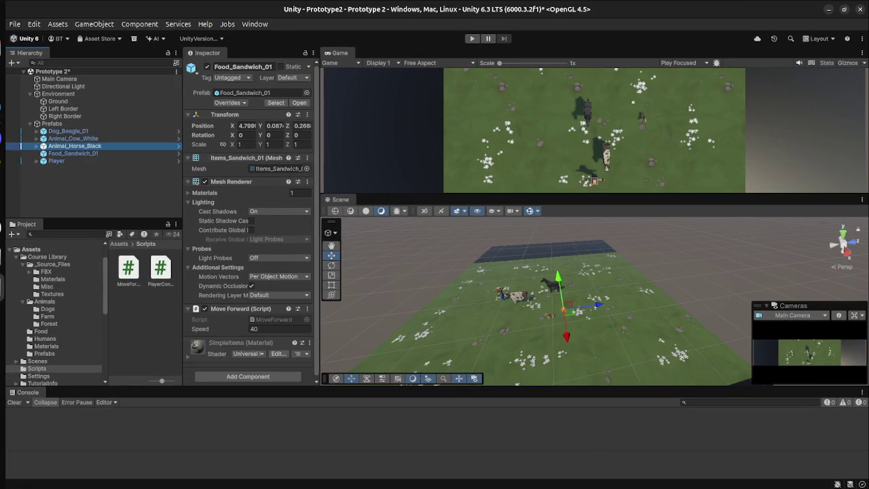
shift+click(68, 130)
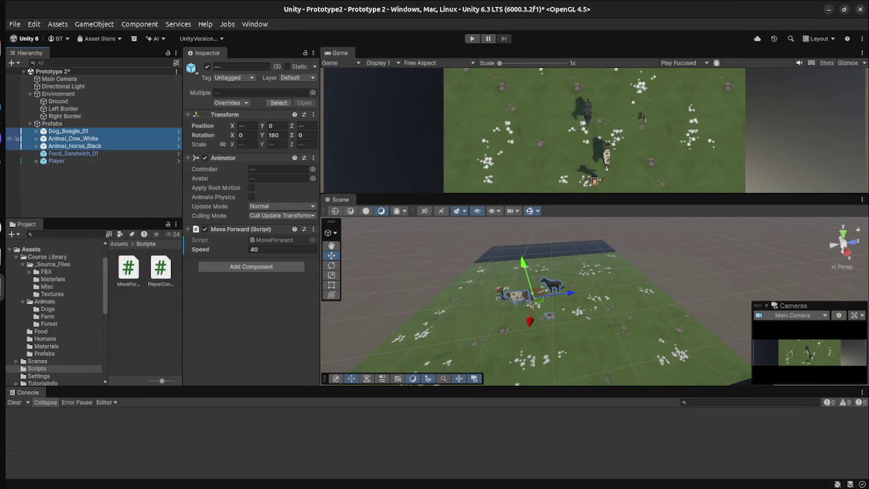
mouse_move(67, 130)
mouse_down()
mouse_move(71, 341)
mouse_move(64, 360)
mouse_up()
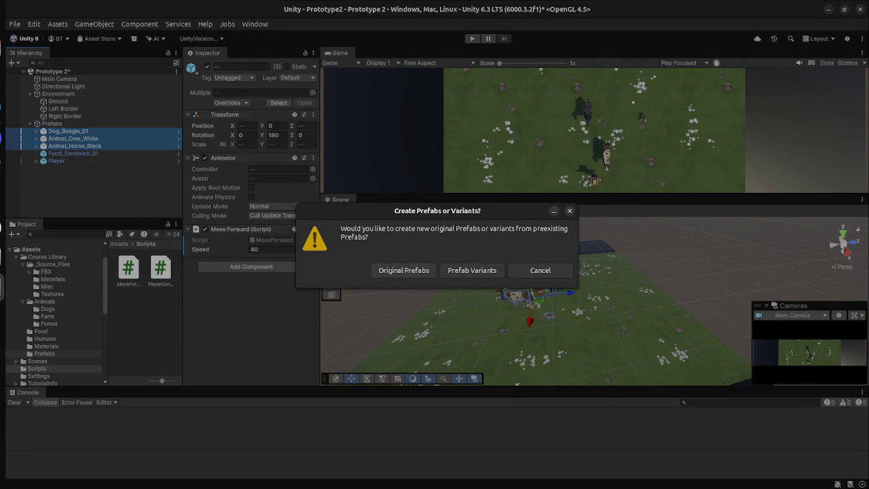
click(403, 270)
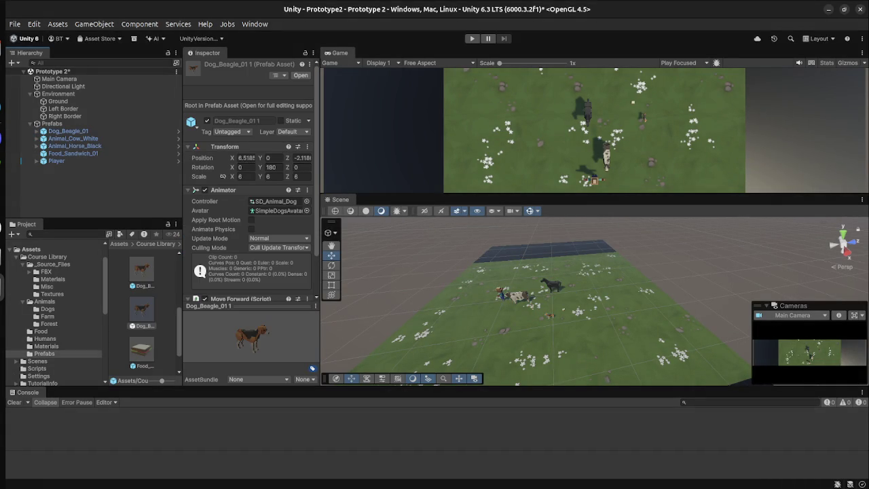
- Widen the Project panel to check the new prefabs, including Dog_Beagle_01
mouse_move(182, 169)
mouse_down()
mouse_move(293, 169)
mouse_move(266, 169)
mouse_move(283, 170)
mouse_up()
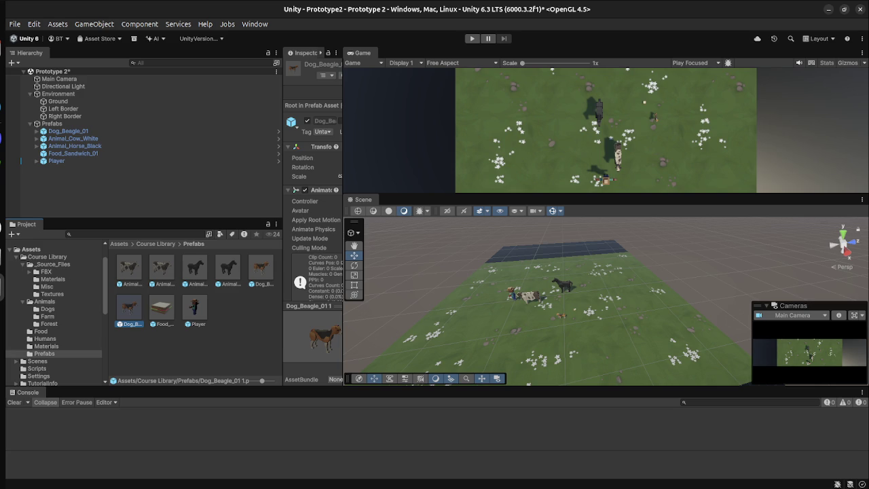
click(261, 272)
key(super)
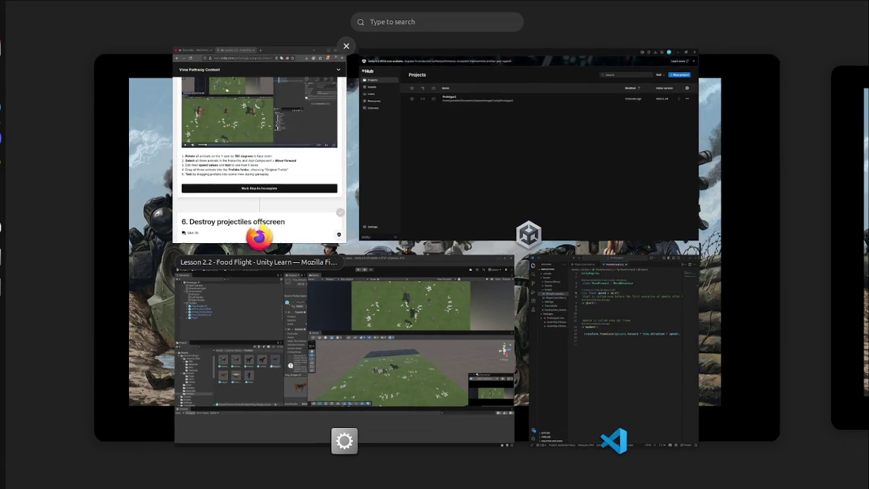
click(260, 146)
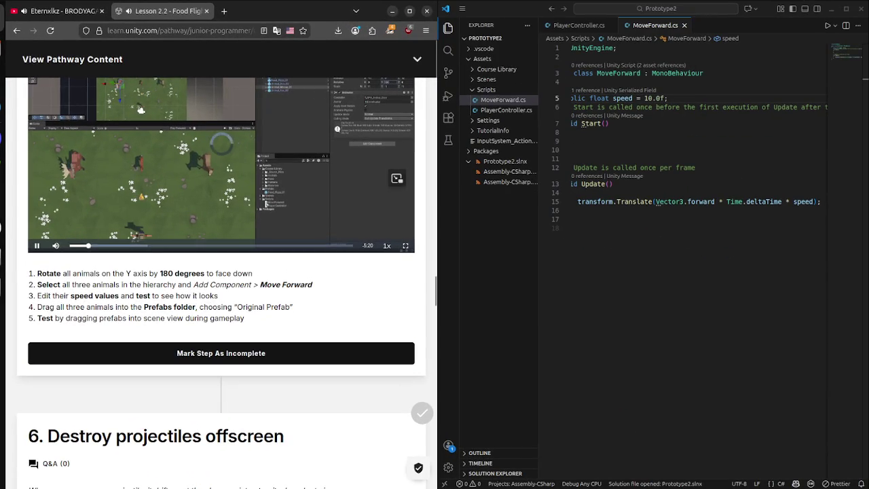
- Scroll to step 6, Destroy projectiles offscreen, and play its video from further in
click(221, 353)
scroll(221, 353, down, 5)
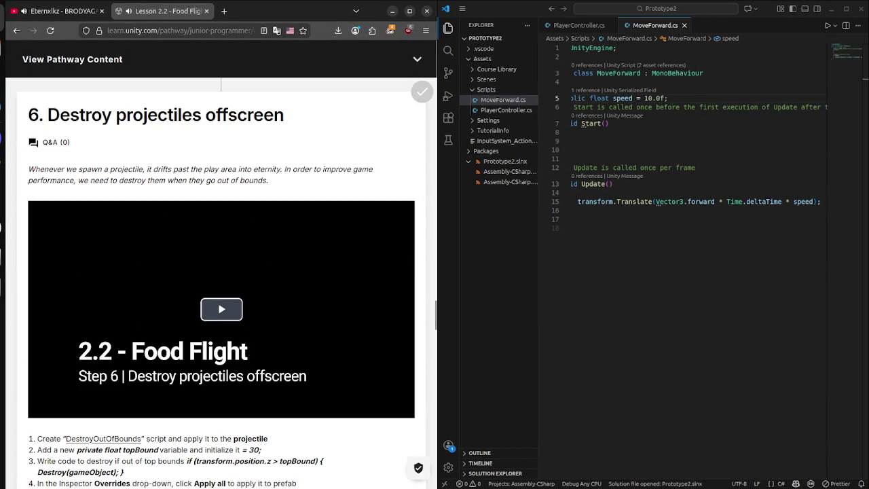
scroll(221, 305, down, 4)
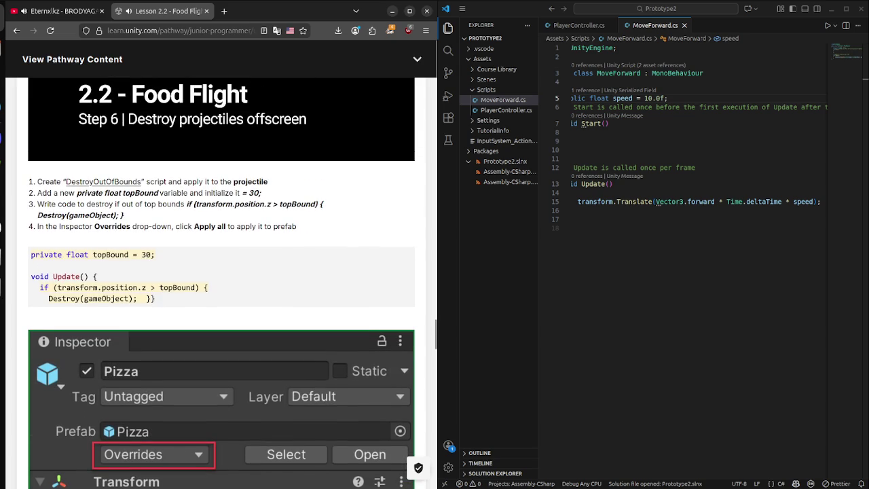
scroll(221, 285, down, 4)
scroll(222, 285, up, 7)
click(221, 302)
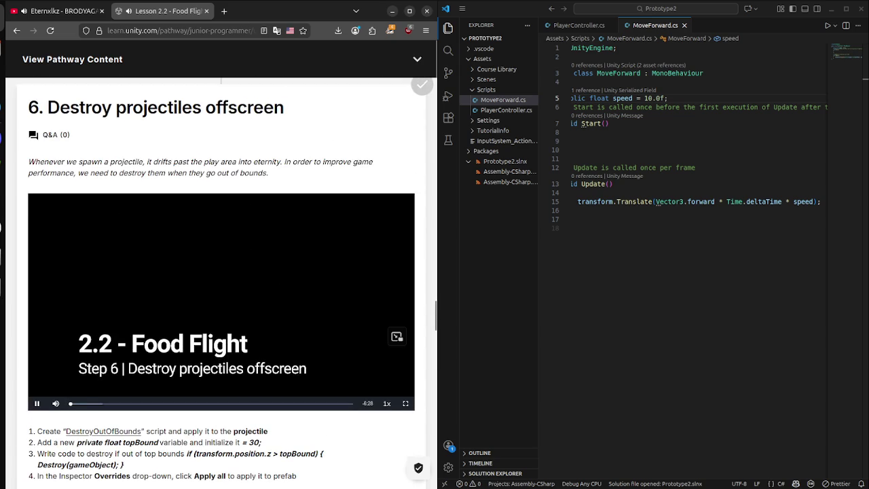
click(98, 403)
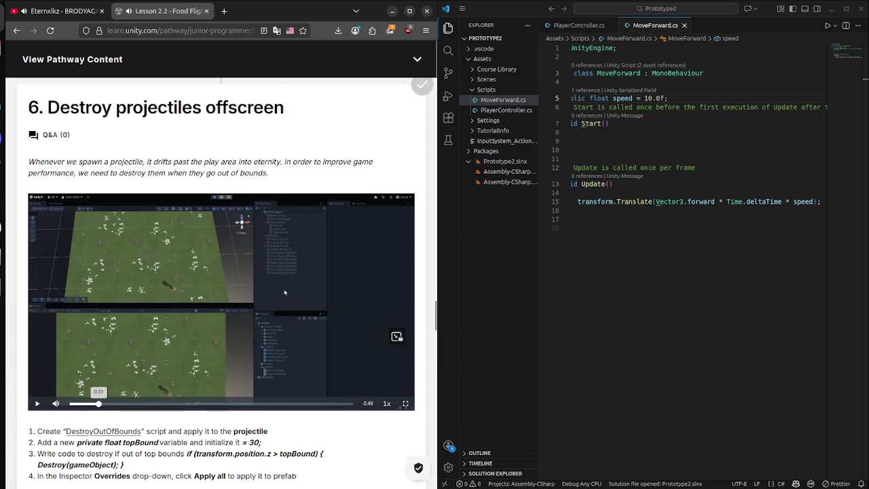
- Scroll through the DestroyOutOfBounds instructions and bring PlayerController.cs back up in VS Code
scroll(284, 292, up, 5)
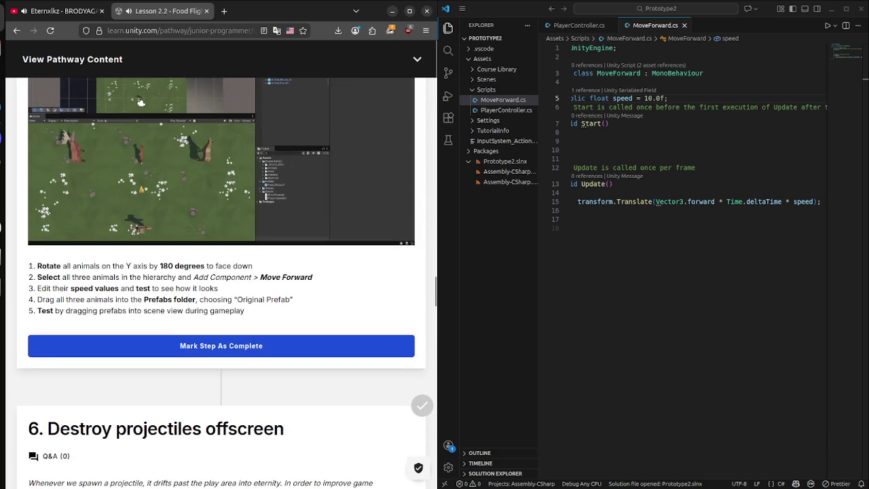
scroll(221, 271, up, 5)
scroll(221, 272, down, 4)
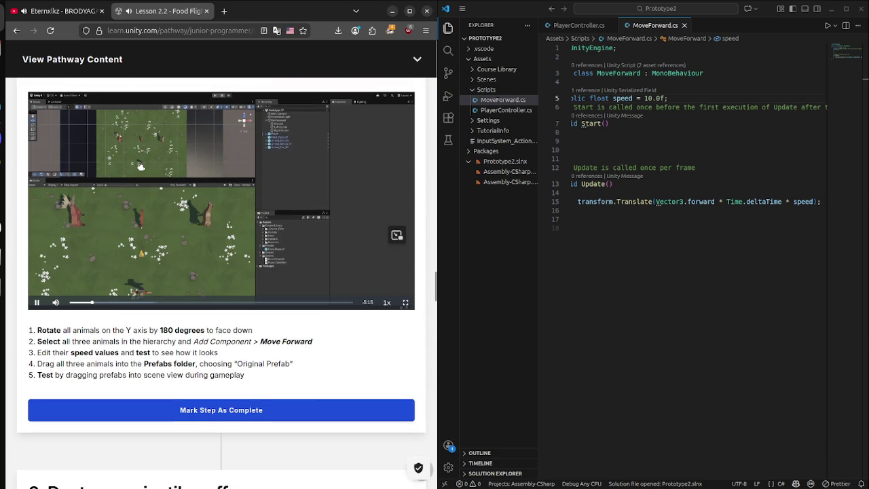
scroll(273, 133, down, 7)
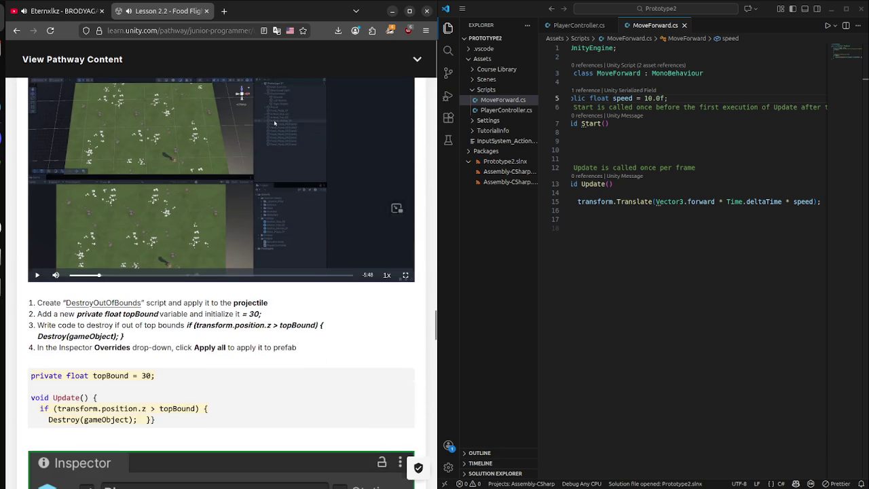
scroll(274, 136, up, 12)
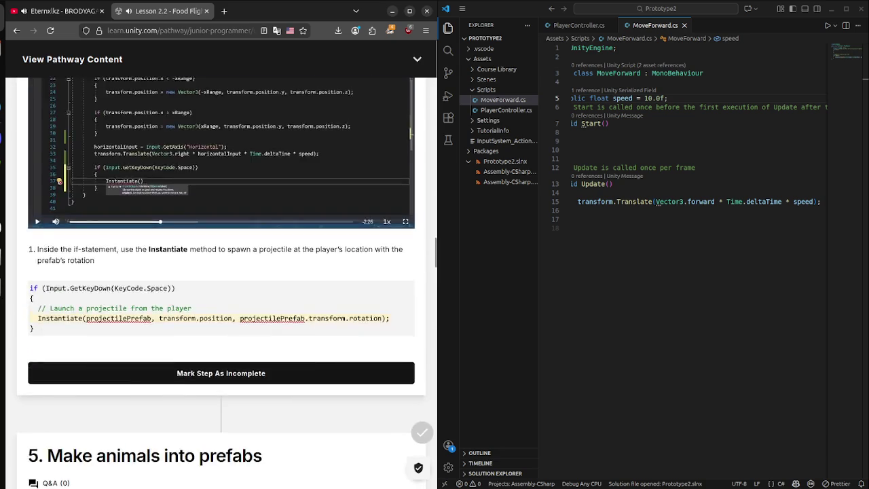
scroll(221, 272, up, 8)
scroll(222, 271, down, 15)
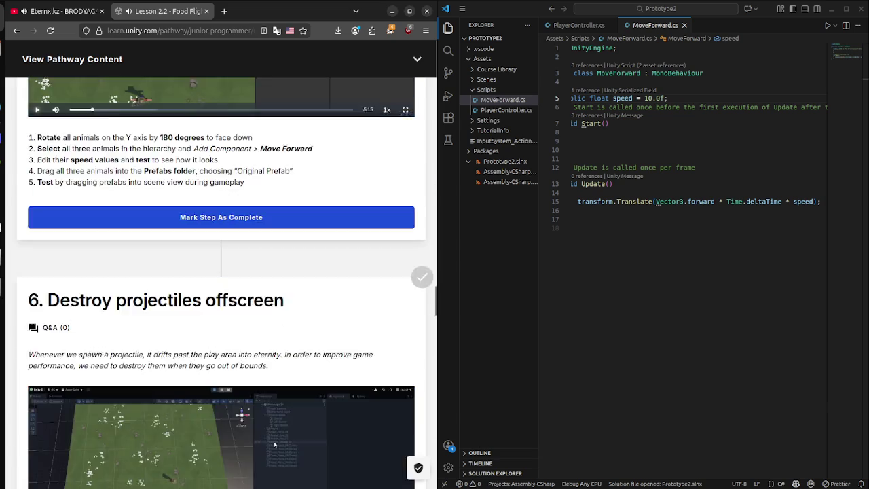
scroll(222, 271, down, 10)
scroll(222, 271, up, 8)
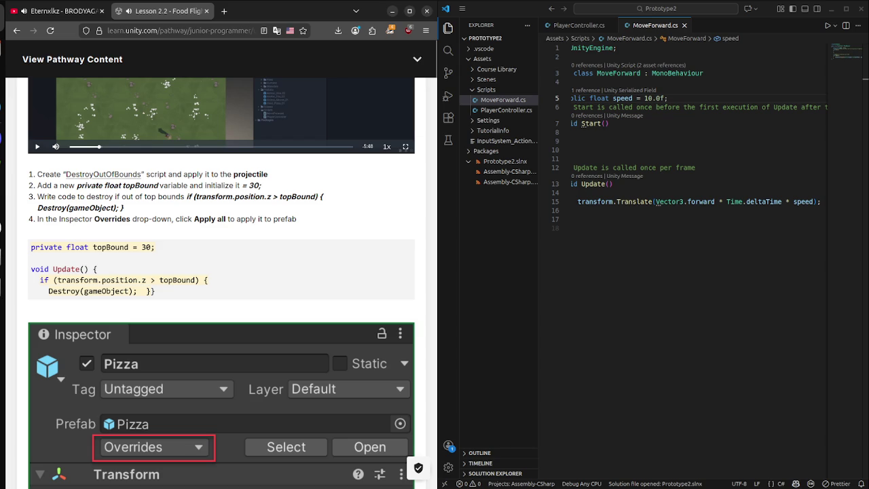
scroll(273, 184, up, 5)
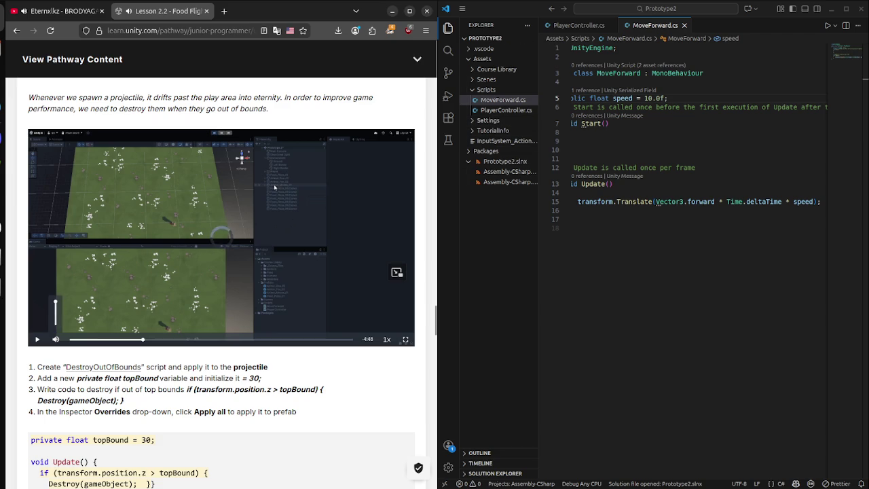
click(506, 110)
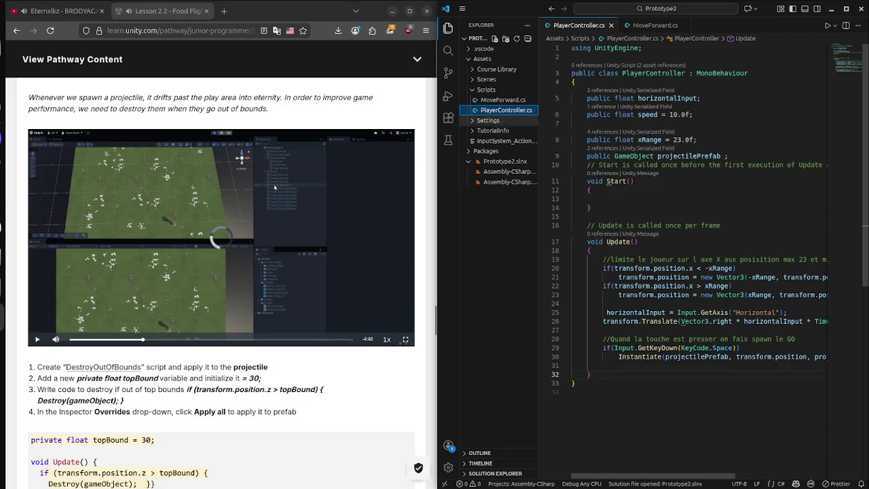
- Add a blank line in Update, then type and delete a trial private DestroyOutOfBound field
key(Return)
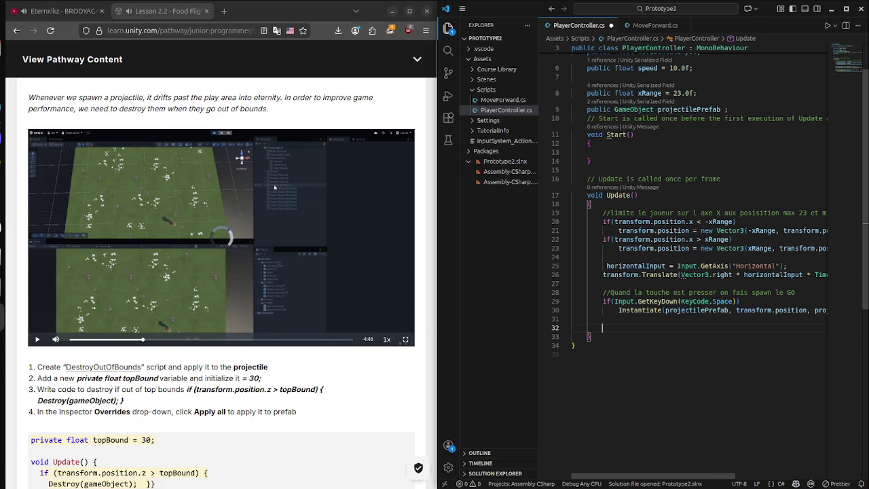
click(728, 109)
key(Return)
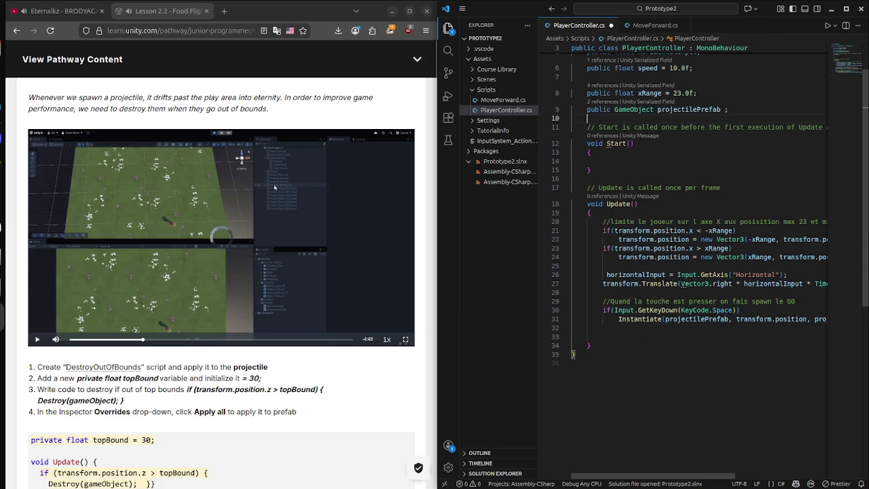
text(p)
key(Down)
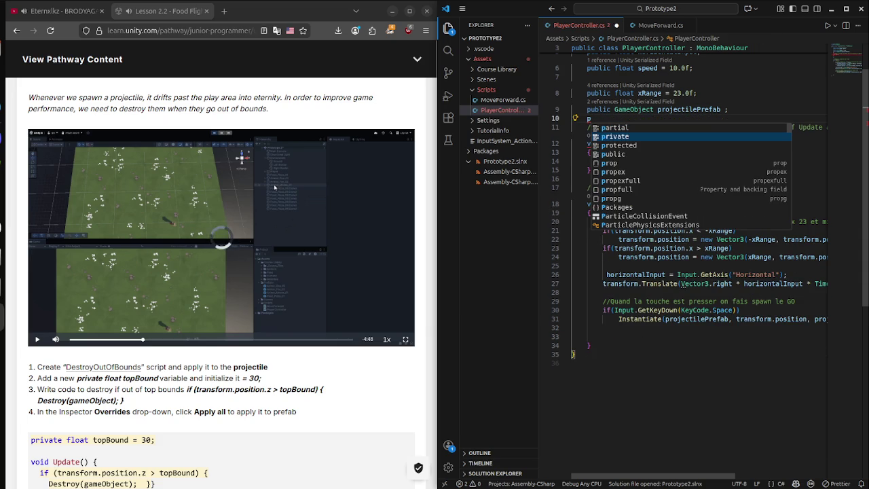
key(Tab)
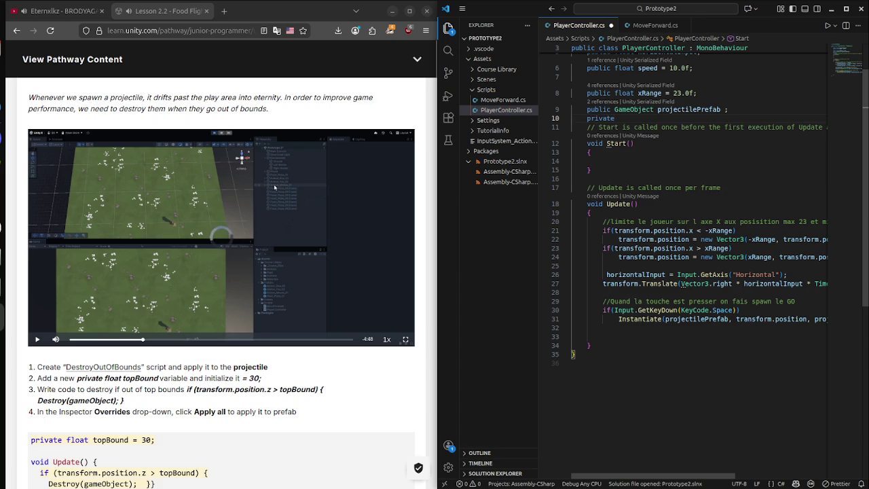
text(Des)
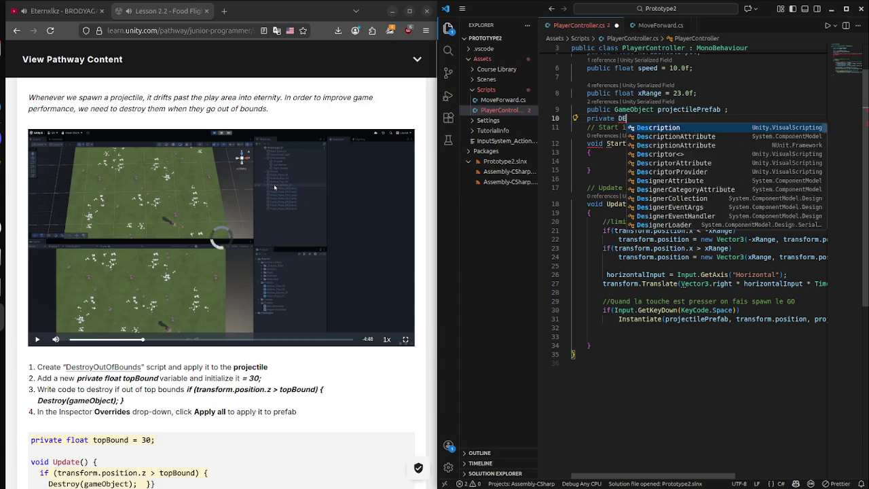
text(tro)
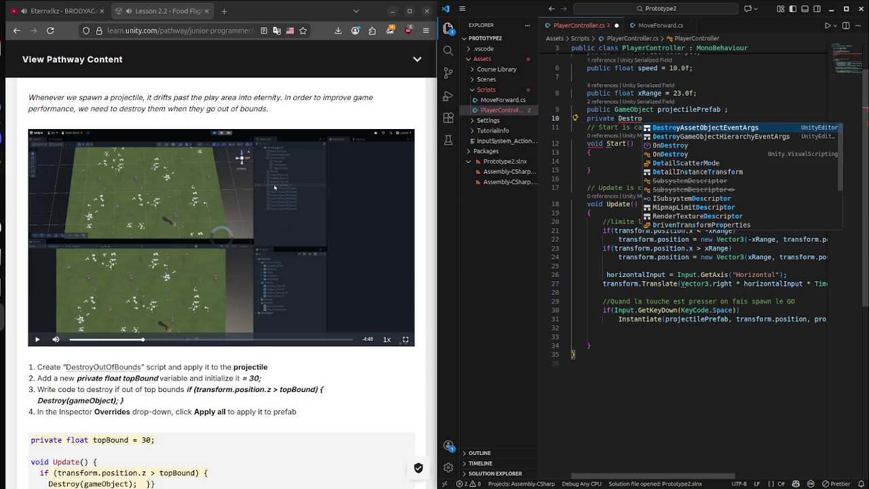
text(yOu)
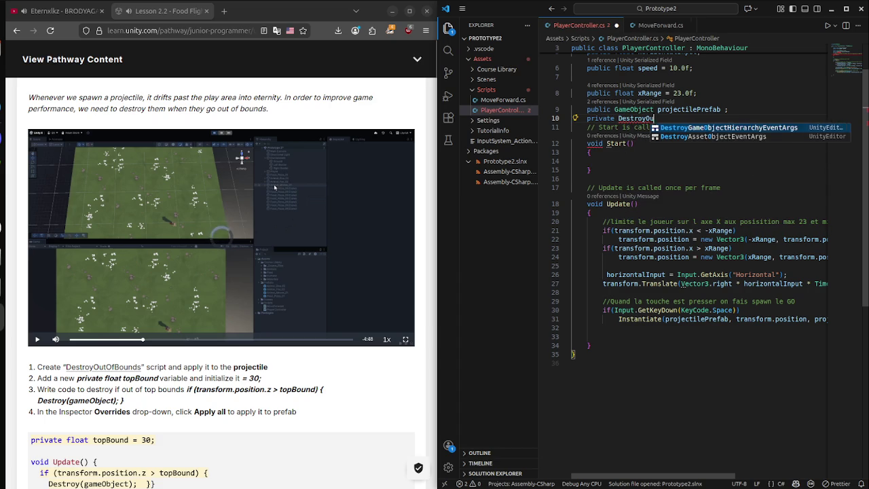
text(tOf)
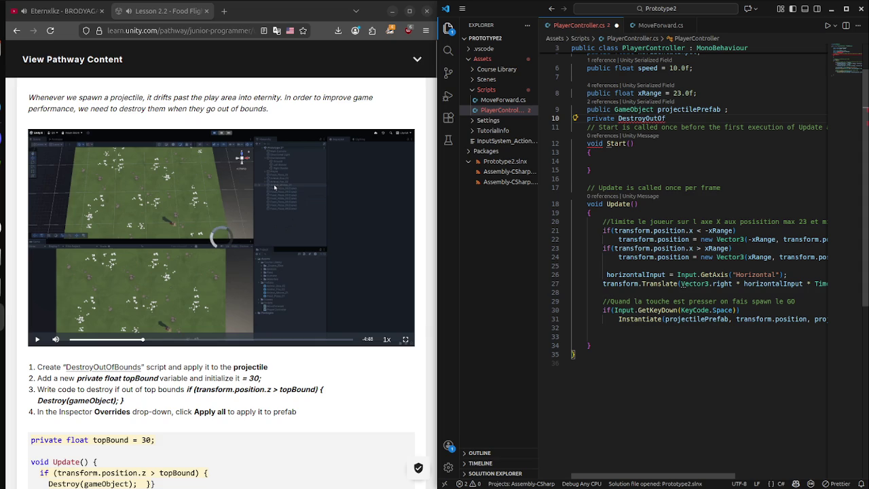
text(Bound)
key(BackSpace)
key(BackSpace)
key(BackSpace)
key(BackSpace)
key(BackSpace)
key(BackSpace)
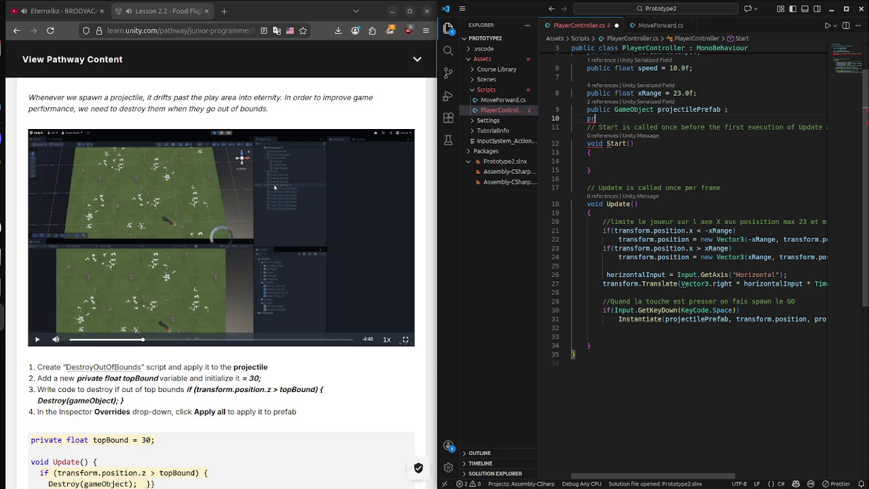
key(BackSpace)
key(BackSpace)
key(BackSpace)
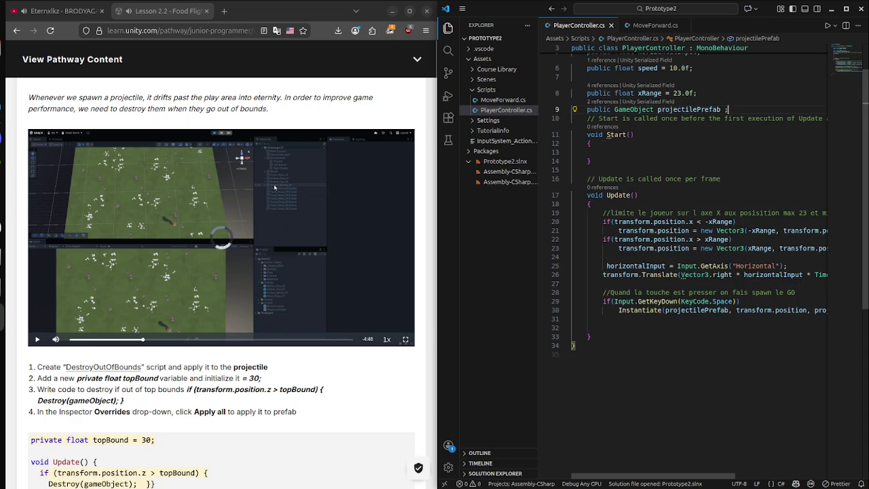
- Switch briefly to the Unity editor and back to VS Code beside the lesson
key(super)
click(349, 339)
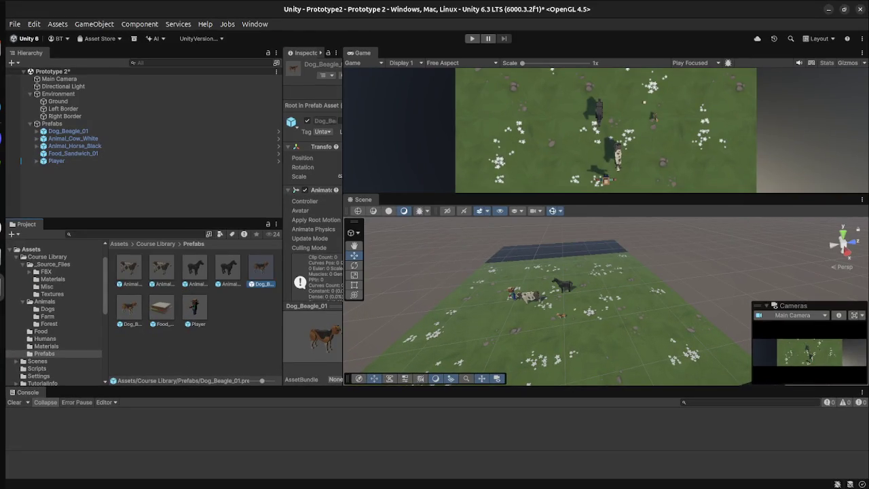
key(super)
click(557, 285)
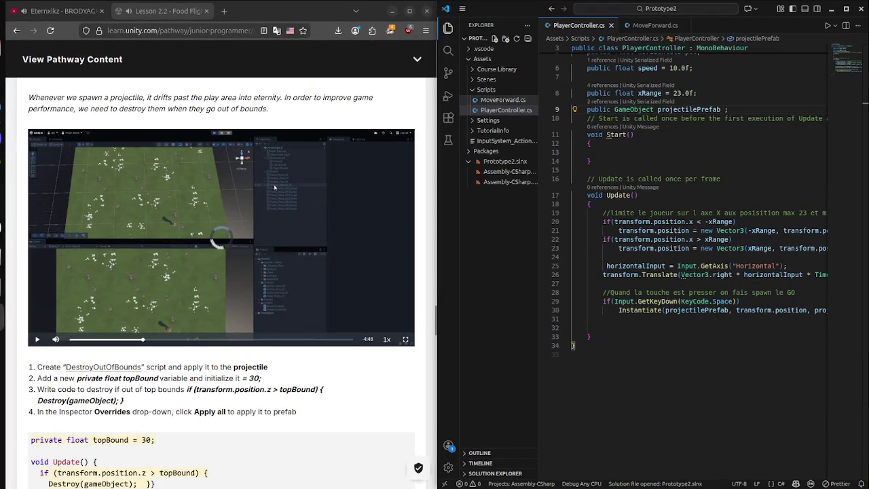
- Create an empty DestroyOutOfBounds.cs file in the Scripts folder
right_click(505, 90)
click(526, 100)
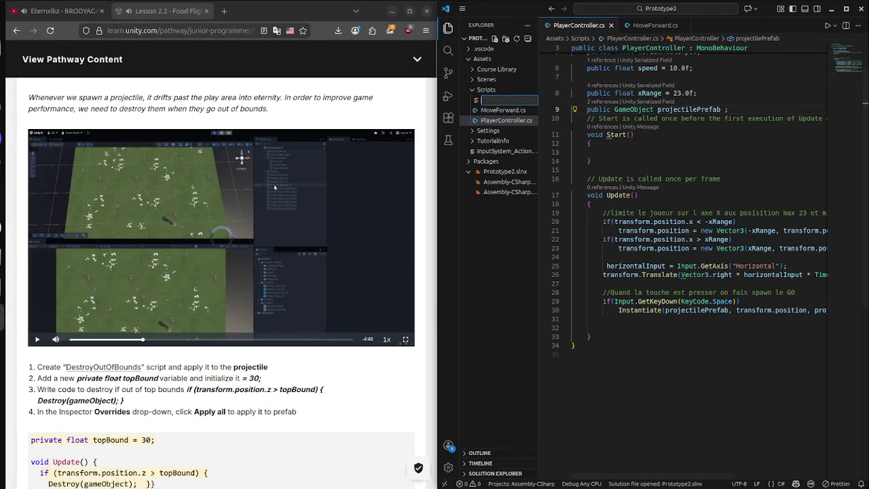
text(DestroyOutOfBounds)
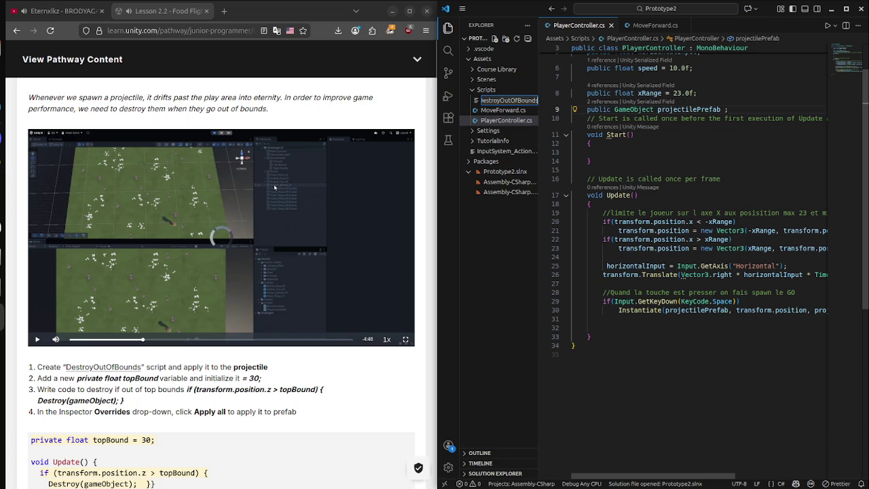
text(.cs)
key(Return)
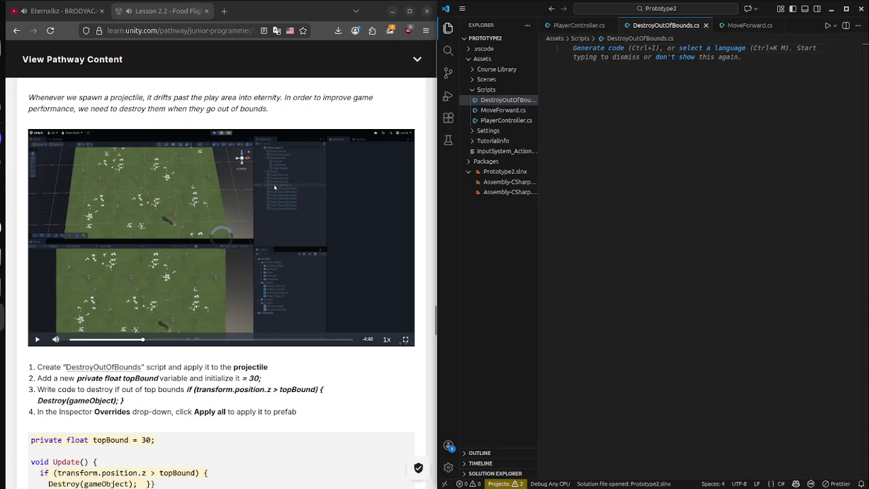
- Copy MoveForward's using line and class header into DestroyOutOfBounds.cs with an empty class body
click(502, 110)
drag(730, 73, 572, 48)
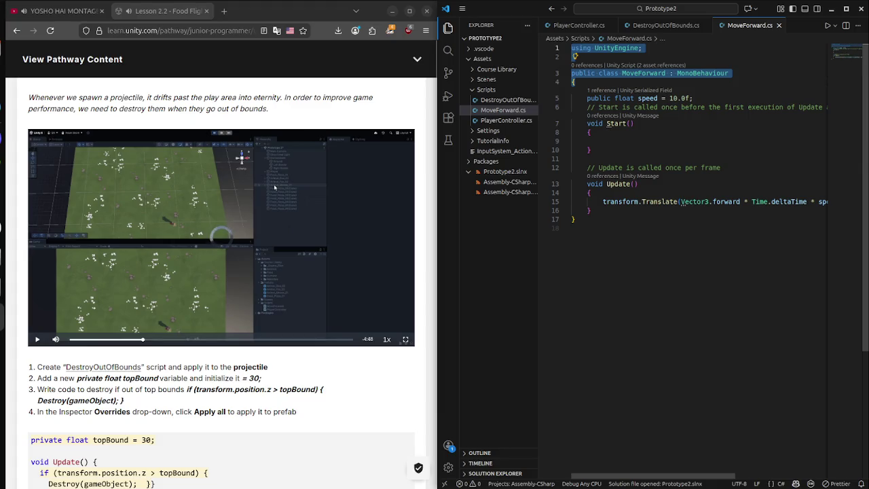
key(ctrl+c)
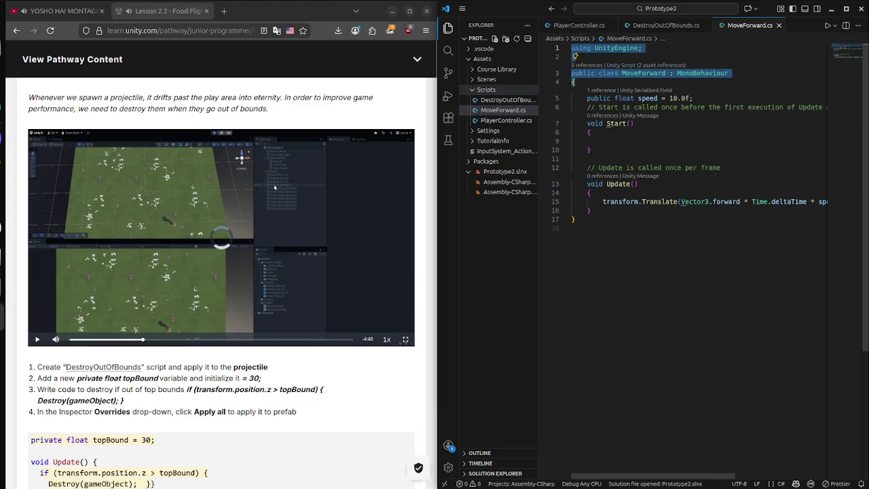
click(502, 100)
key(ctrl+v)
text({)
key(Return)
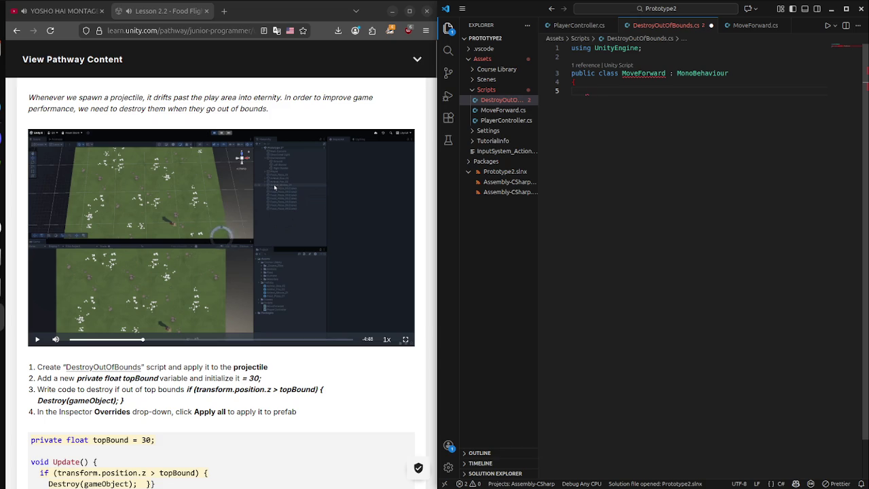
text(WaitForEndOfFram)
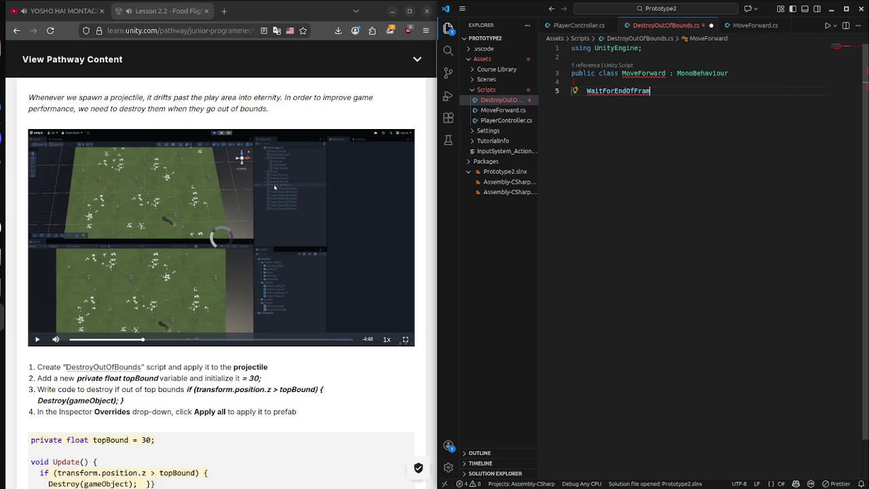
key(BackSpace)
key(BackSpace)
key(BackSpace)
text(*)
key(BackSpace)
key(BackSpace)
key(BackSpace)
text({)
key(Return)
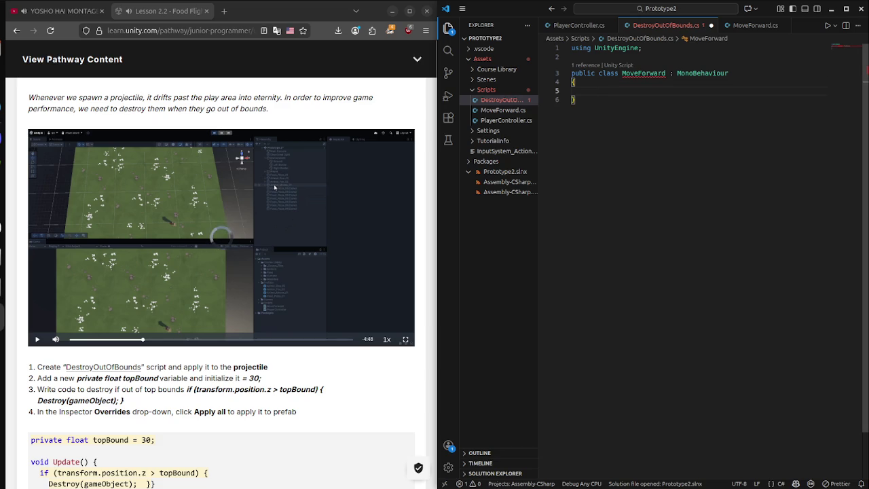
- Copy MoveForward's Start and Update methods into DestroyOutOfBounds.cs
click(502, 100)
click(502, 110)
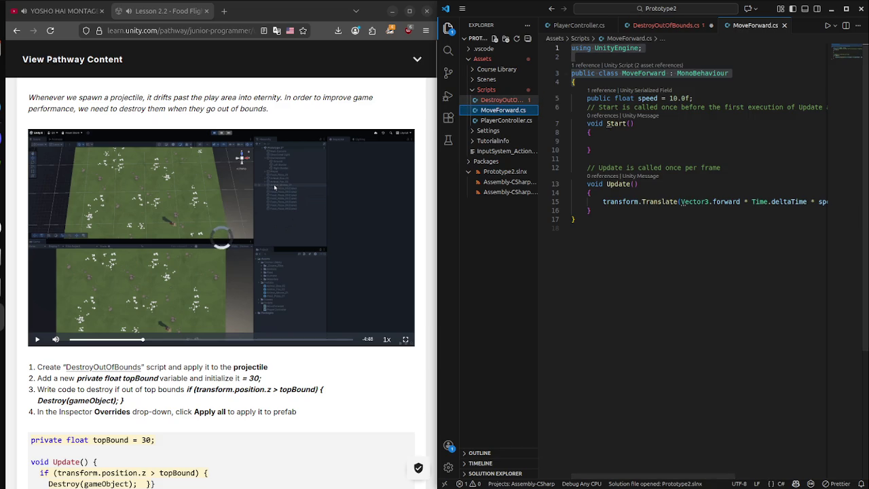
drag(592, 210, 586, 122)
click(502, 100)
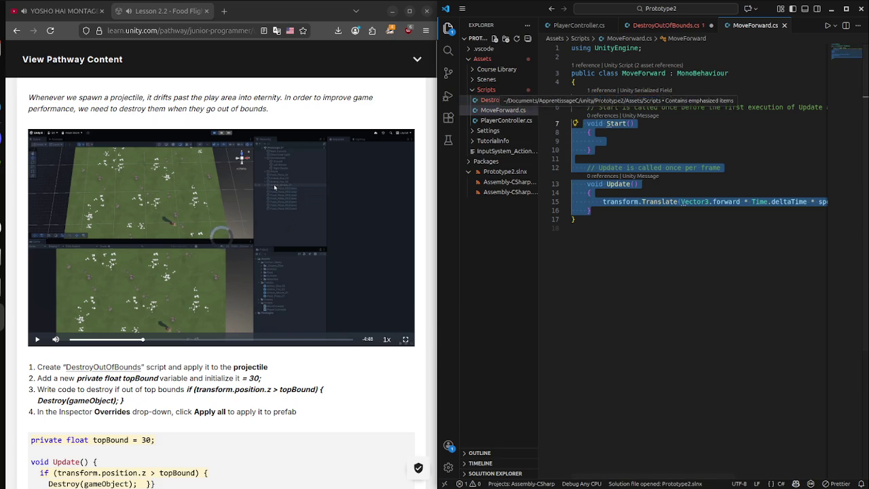
key(ctrl+v)
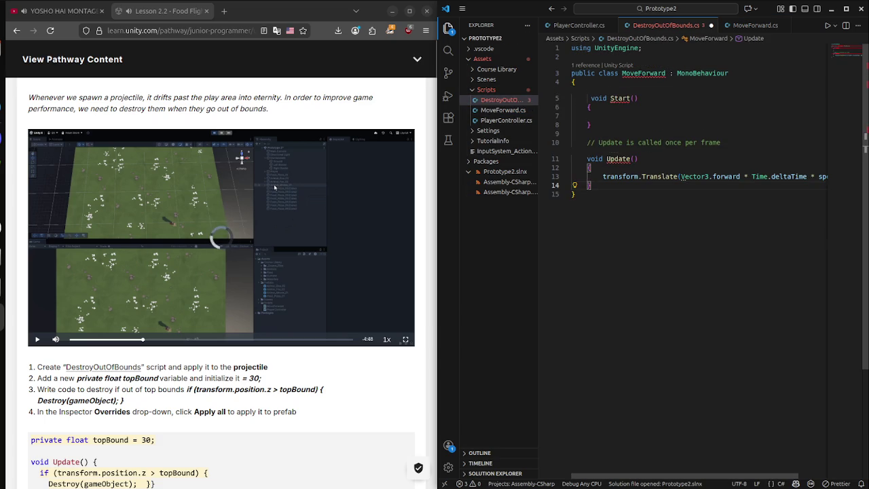
- Rename the class from MoveForward to DestroyOutOfBounds, matching the file name
double_click(643, 72)
text(Des)
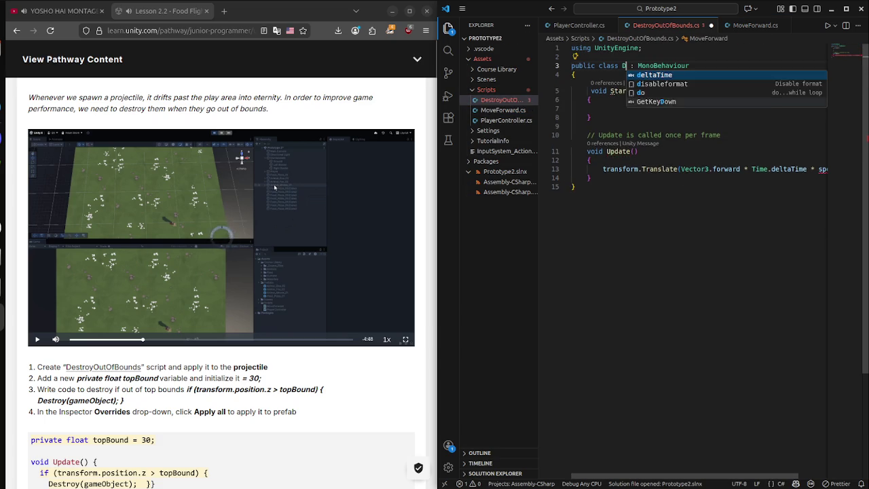
text(troy)
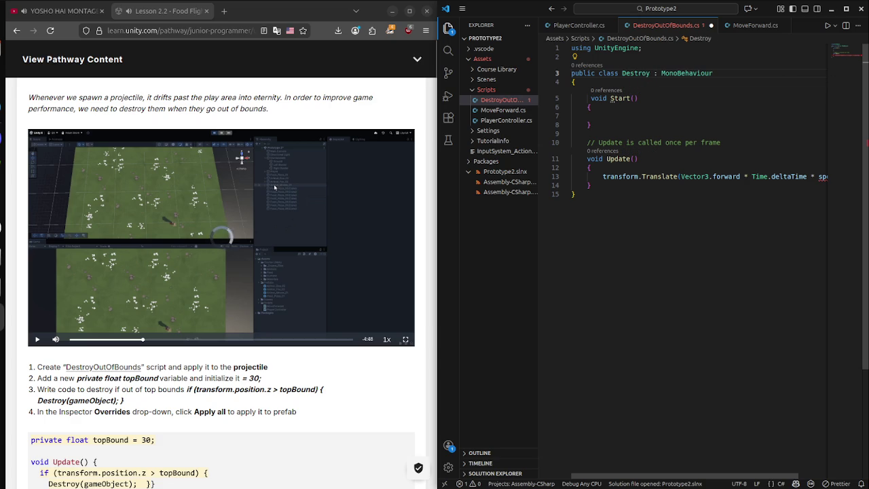
key(BackSpace)
key(BackSpace)
key(BackSpace)
key(BackSpace)
key(BackSpace)
key(BackSpace)
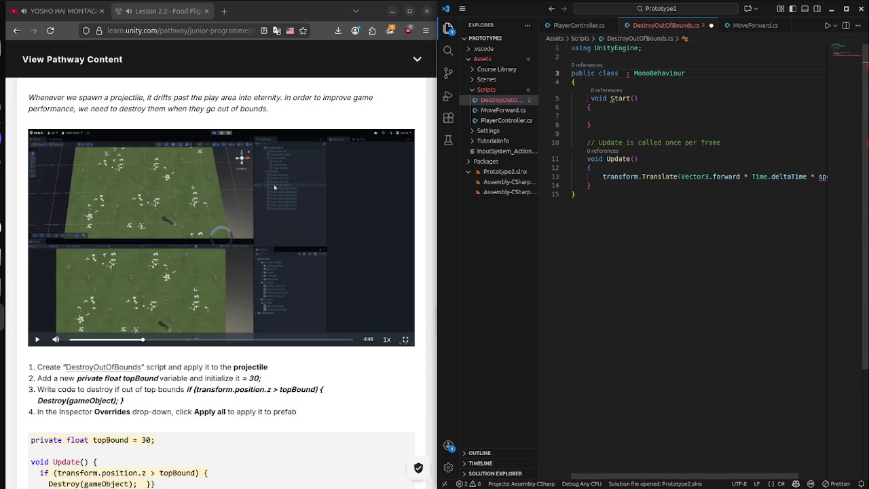
click(620, 98)
click(626, 73)
key(ctrl+v)
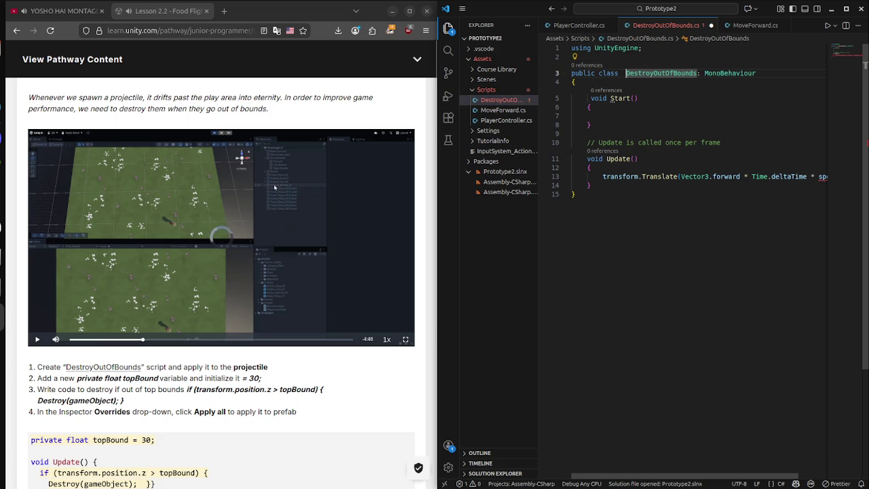
key(ctrl+Left)
key(BackSpace)
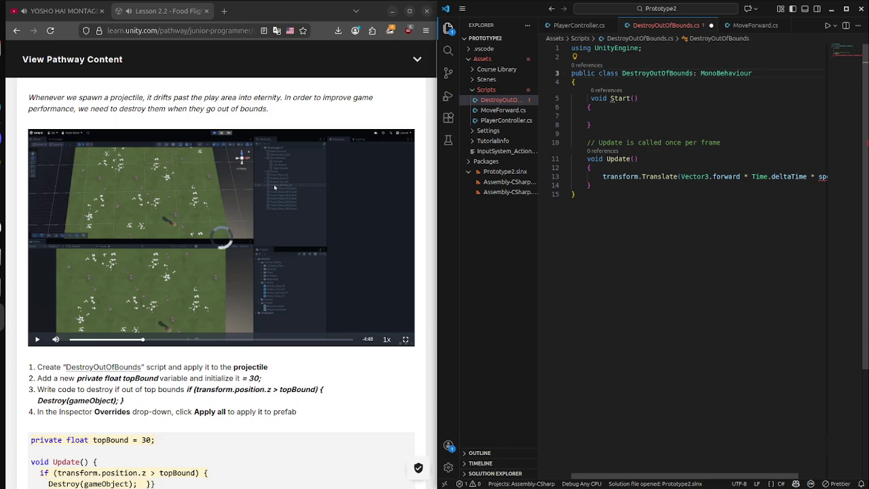
- Delete the copied transform.Translate line from Update and save
triple_click(651, 177)
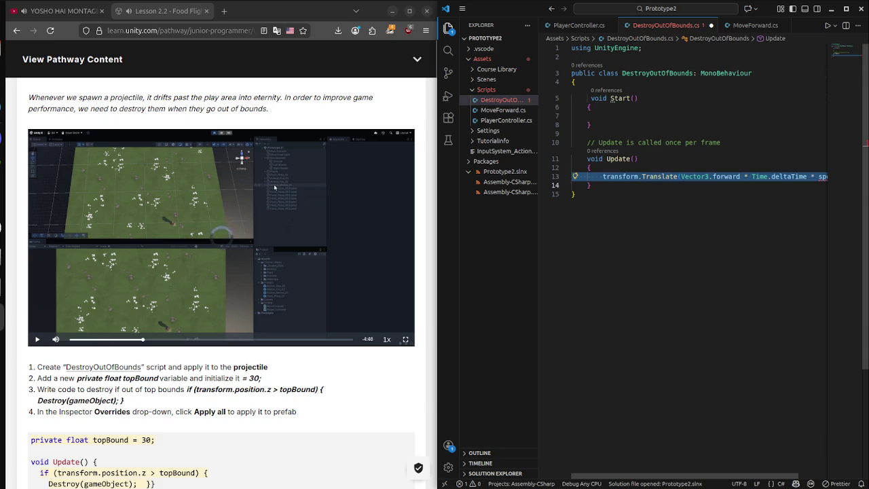
key(BackSpace)
key(Return)
click(635, 99)
key(ctrl+s)
- Declare 'private float topBound = 30;' at the top of the class and save
click(576, 82)
key(Return)
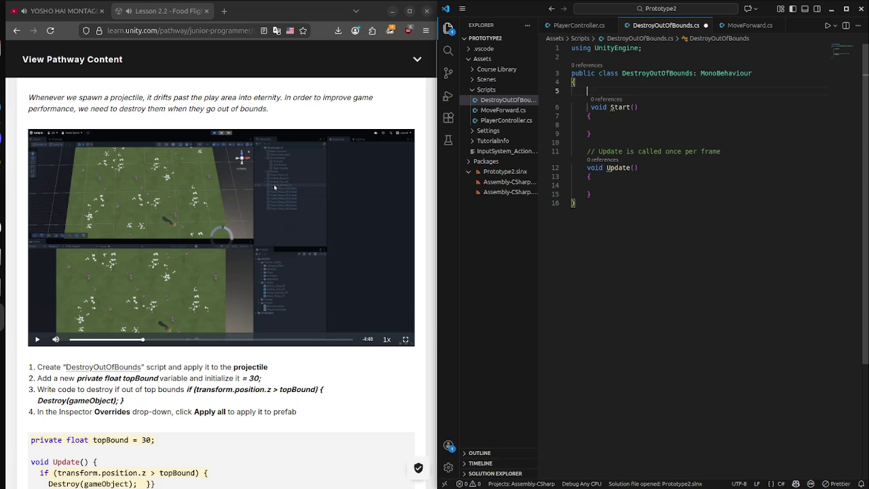
text(pri)
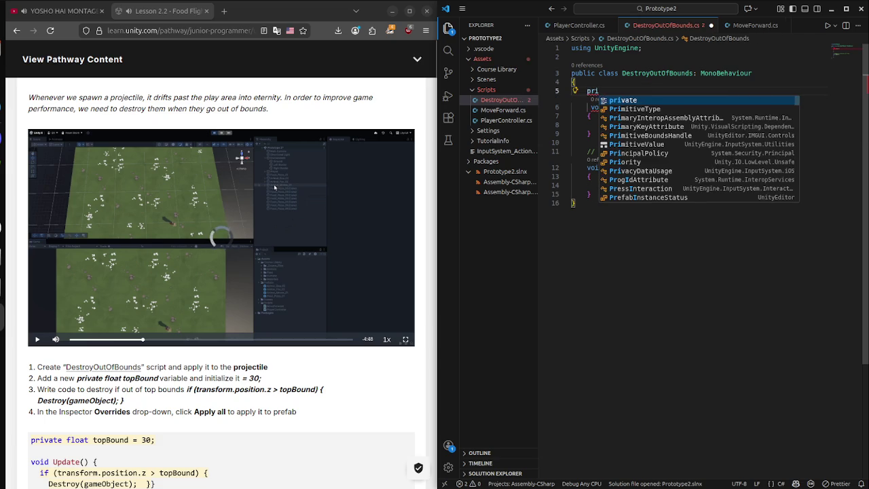
text(vate flaot)
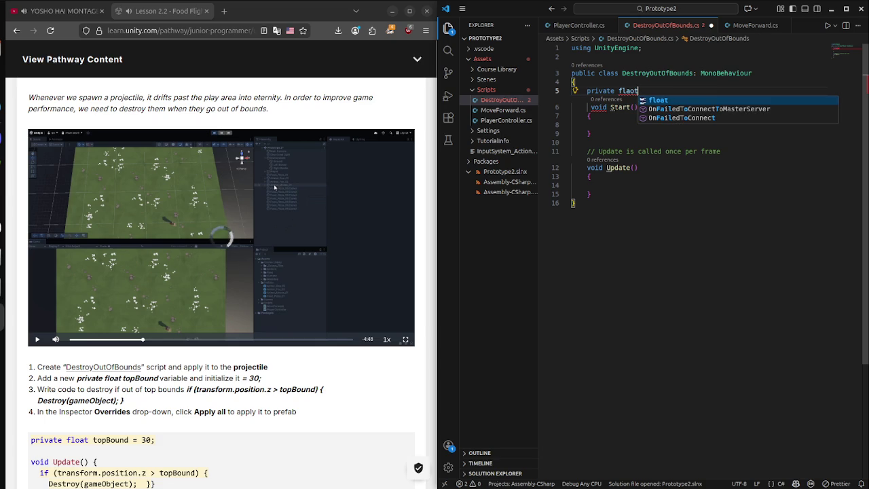
key(Tab)
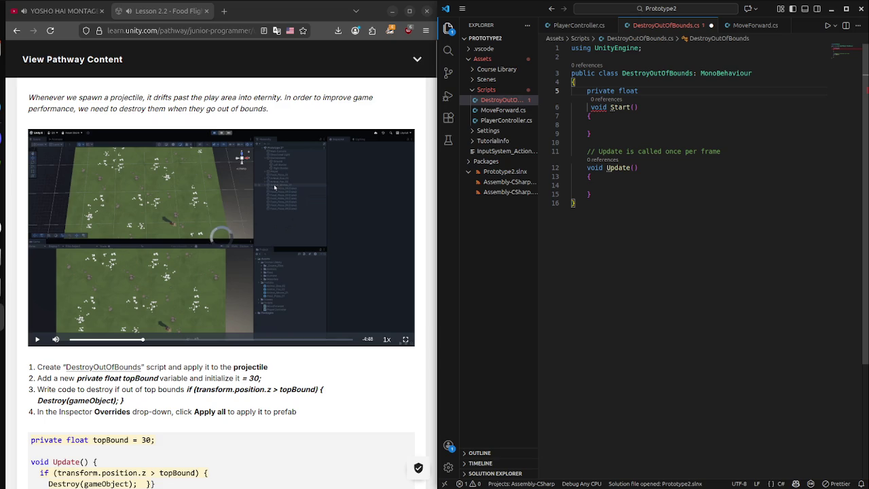
text(topBo)
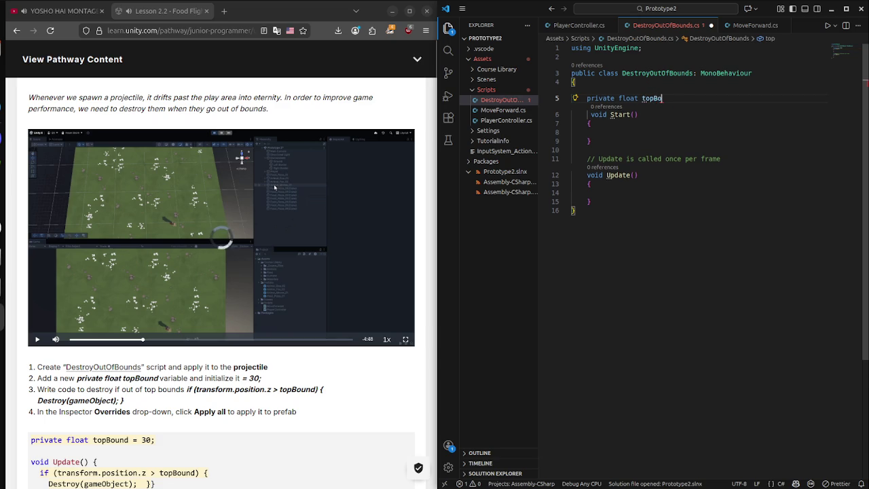
text(und = 3)
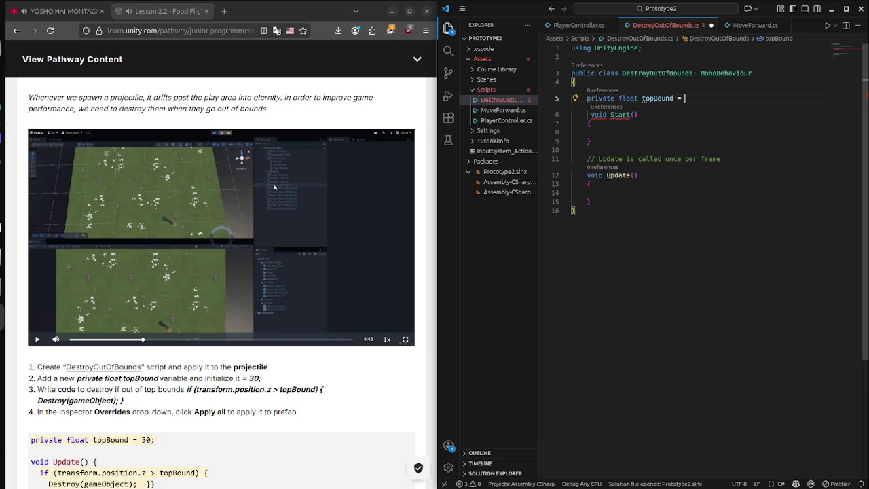
text(0)
text(;)
key(ctrl+s)
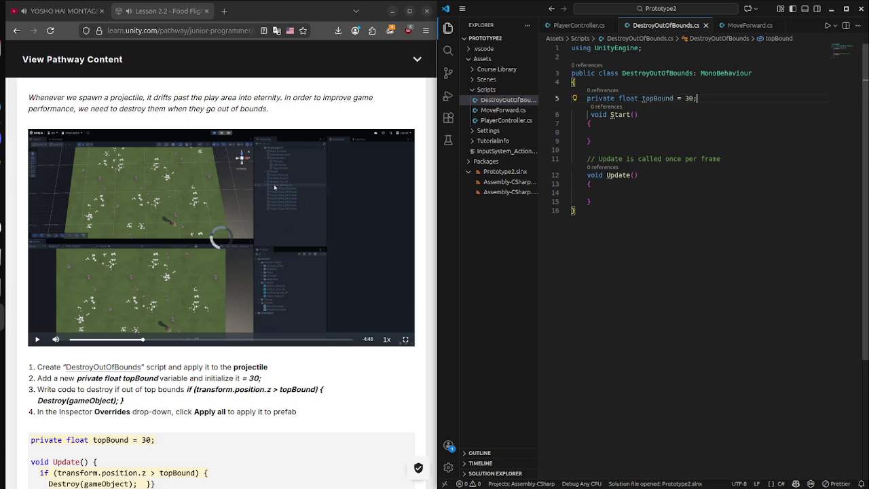
- Write the if (transform.position.z > topBound) condition inside Update
scroll(679, 136, down, 1)
scroll(221, 271, down, 3)
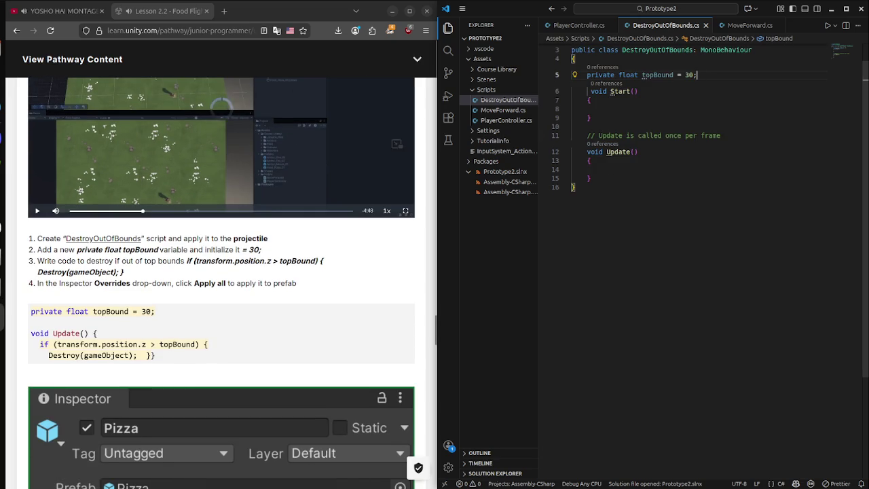
click(601, 169)
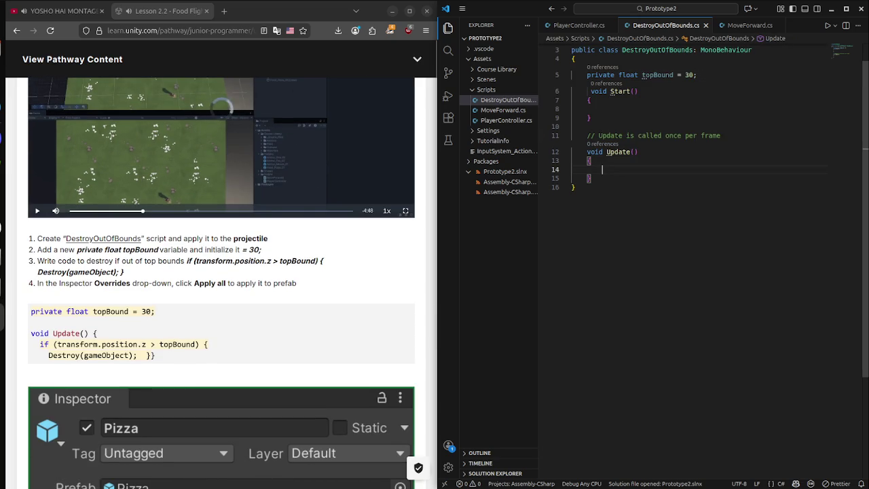
text(if)
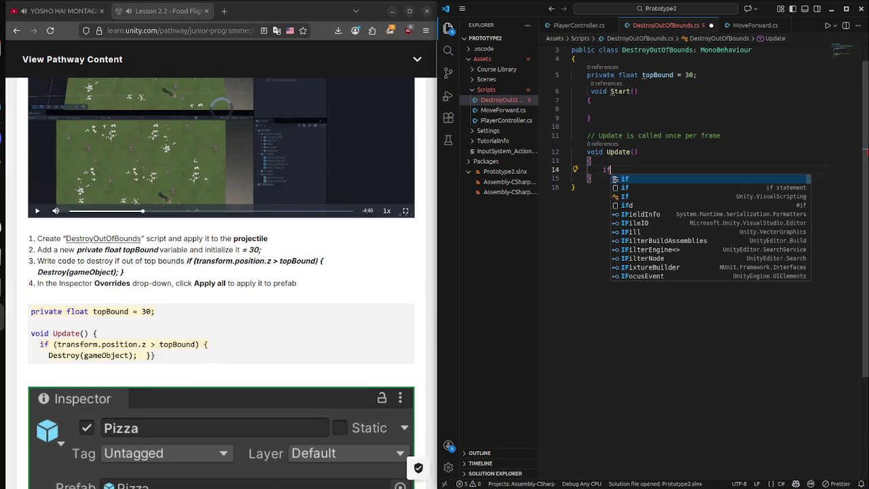
text(()
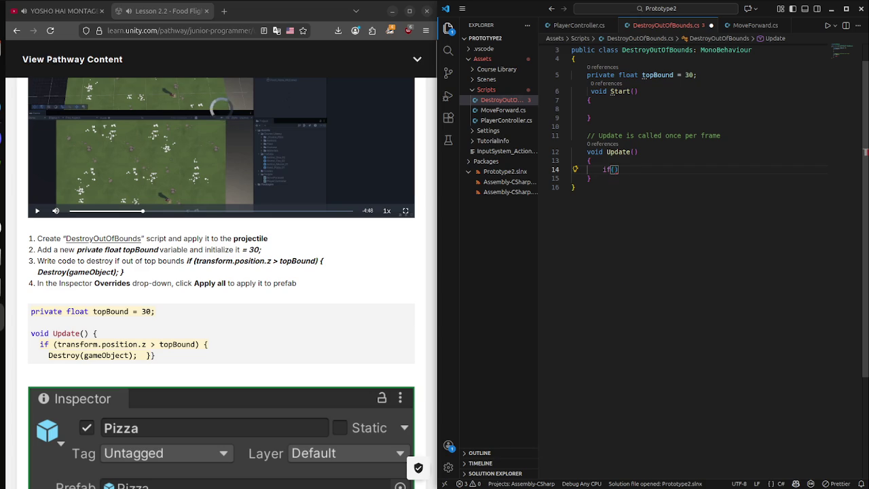
text(tras)
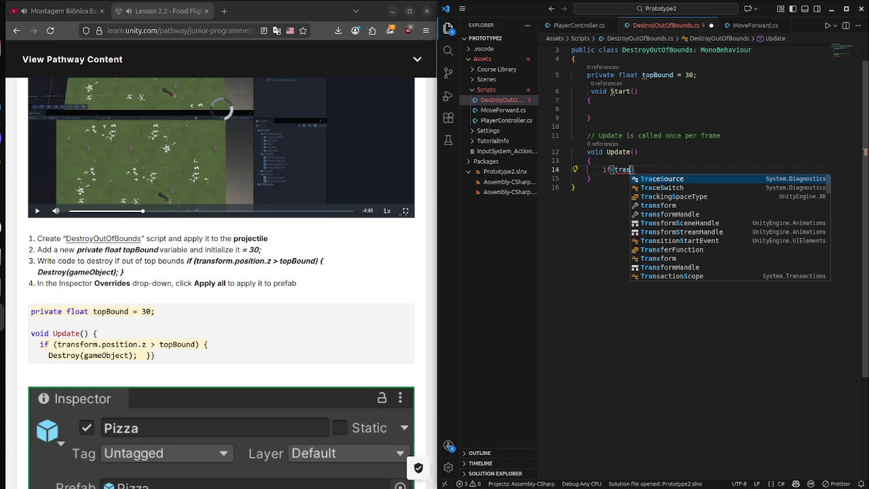
key(Down)
key(Down)
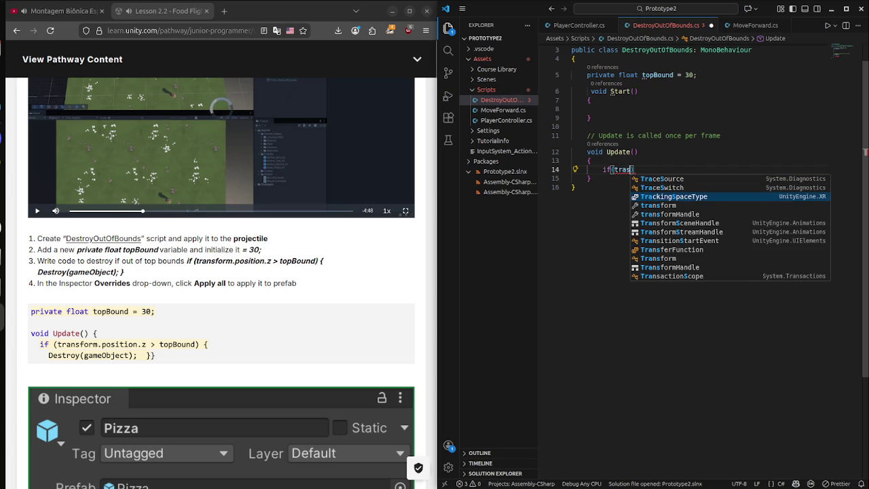
key(Down)
key(Tab)
text(.)
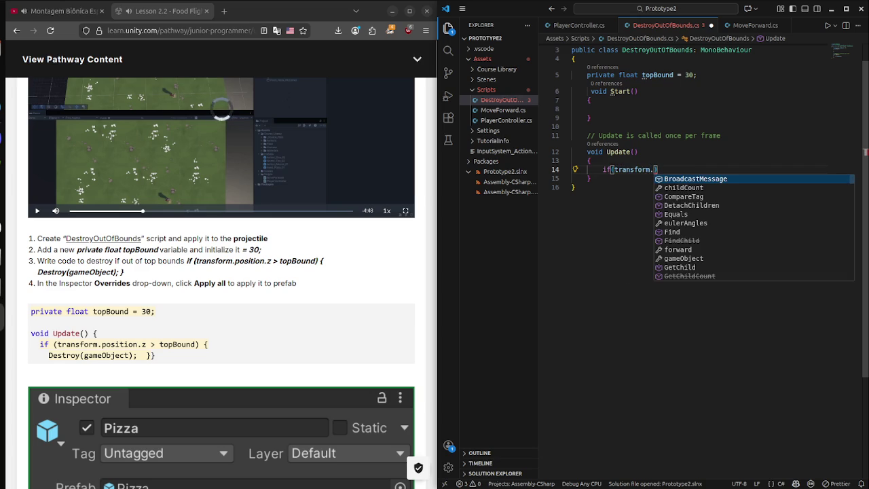
text(po)
key(Tab)
text(.z > )
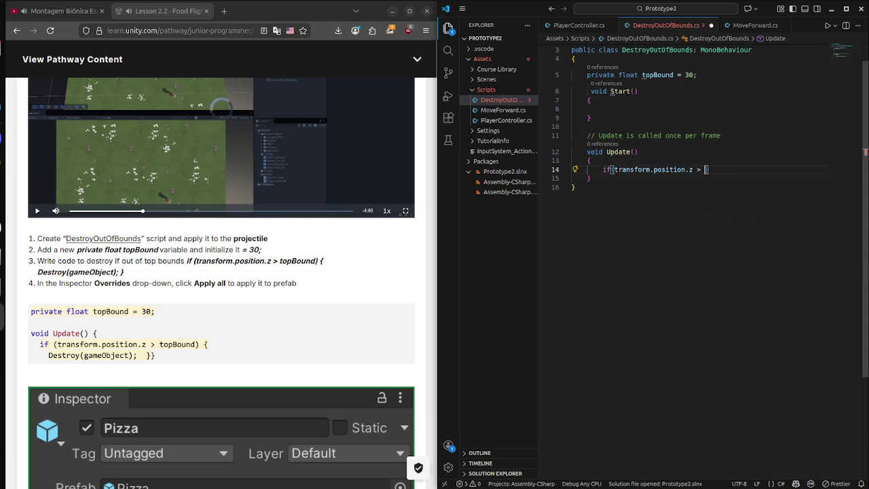
text(top)
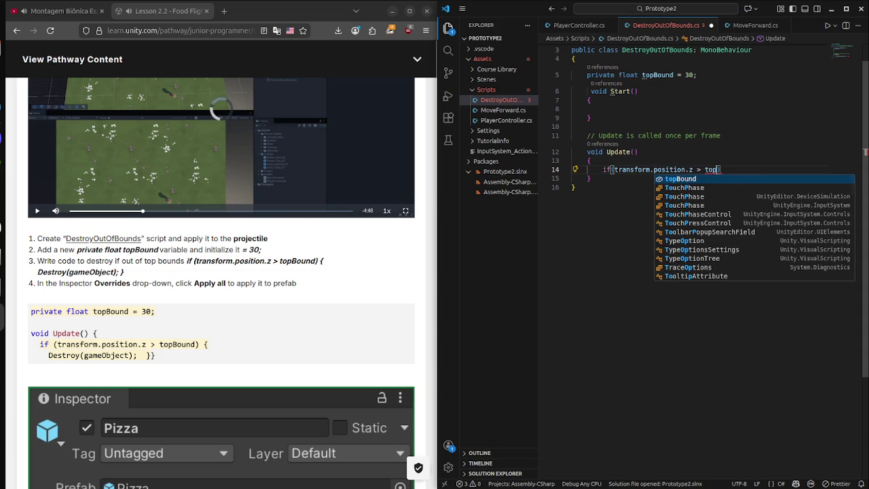
text(Bo)
key(Escape)
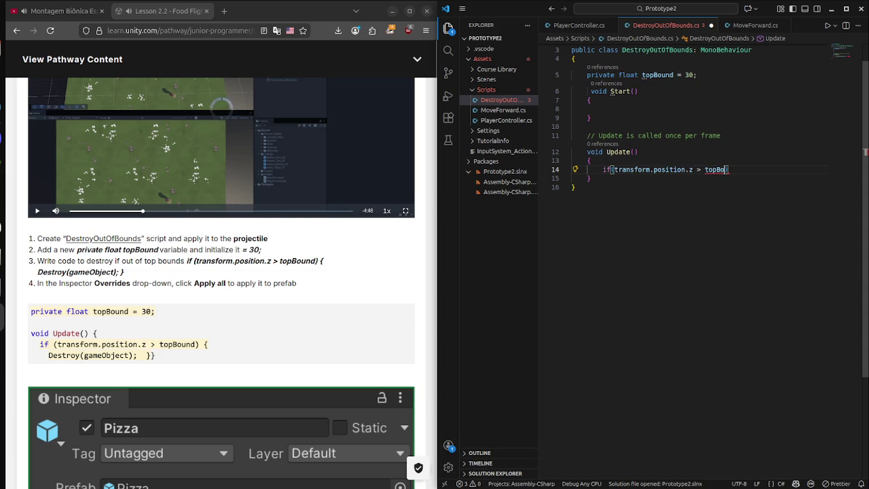
key(BackSpace)
text(u)
key(Tab)
- Add Destroy(gameObject); as the if body and save the script
key(Return)
text(Destroy)
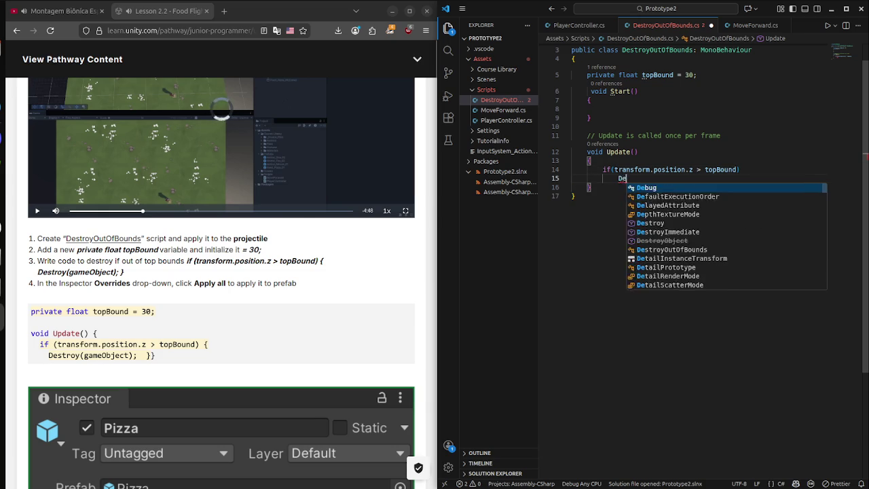
key(Tab)
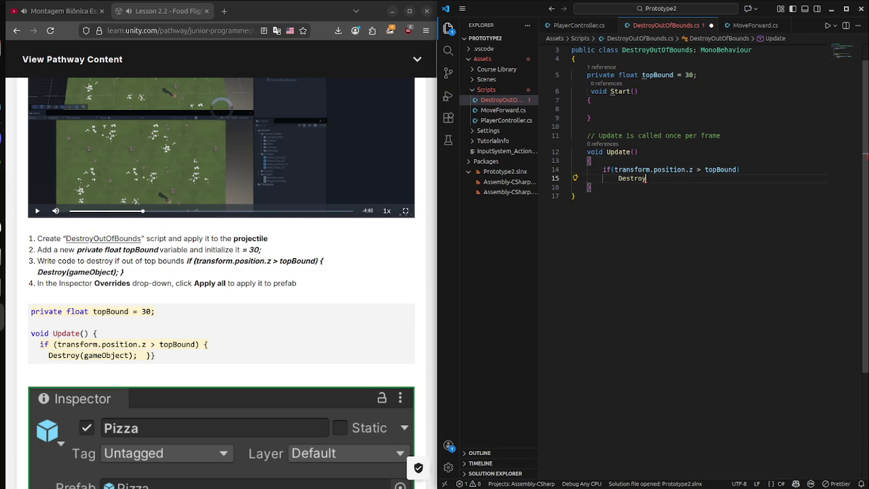
text(()
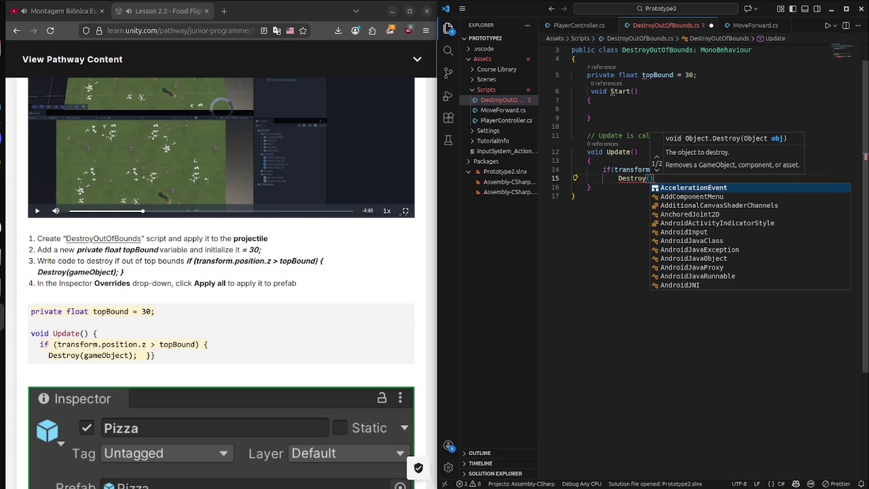
text(gameObject)
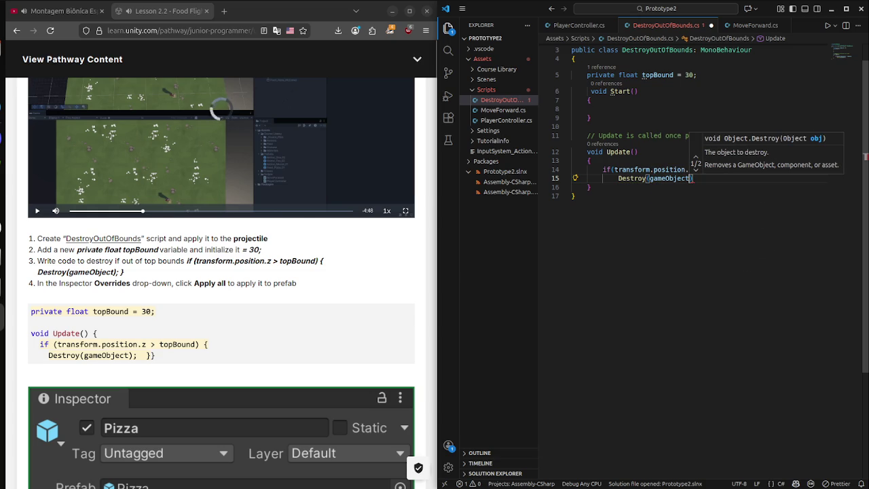
text();)
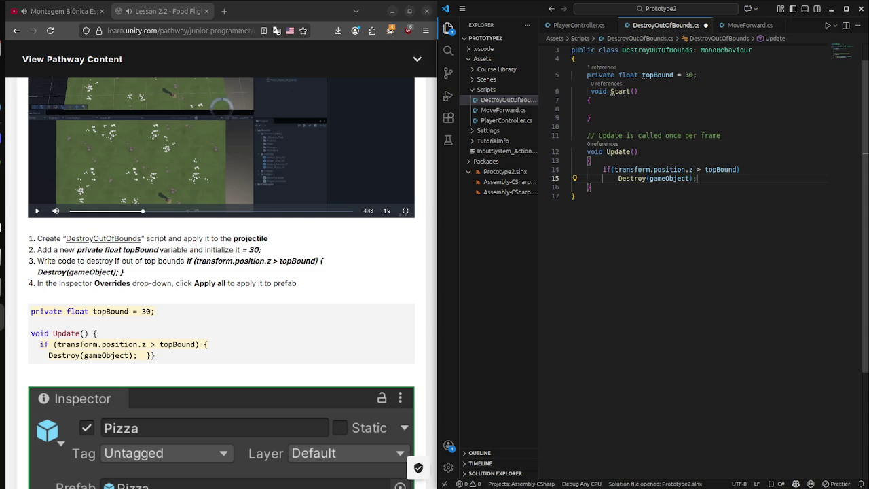
scroll(709, 208, up, 1)
click(574, 218)
key(ctrl+s)
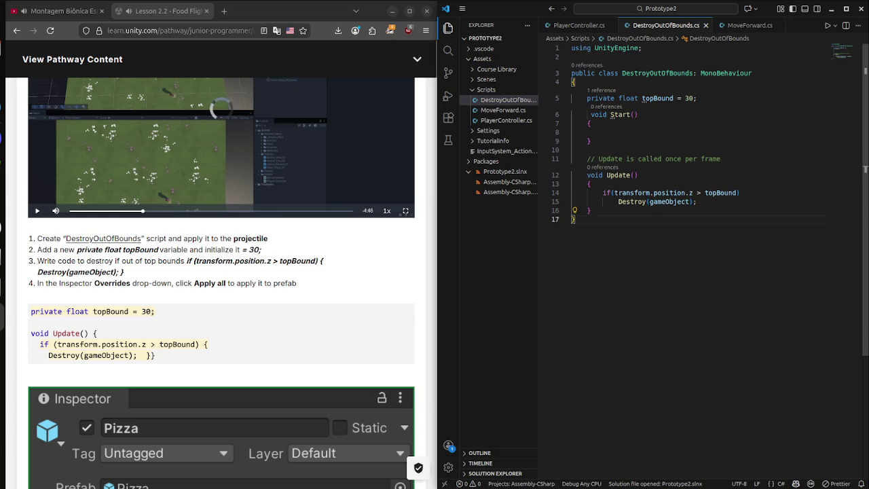
- Switch to Unity, select Food_Sandwich_01 and widen the Inspector panel
scroll(221, 272, down, 5)
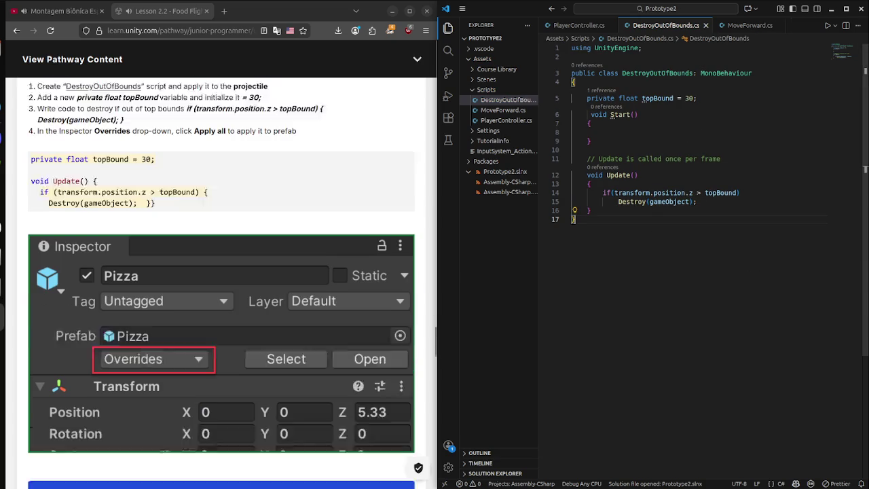
key(super)
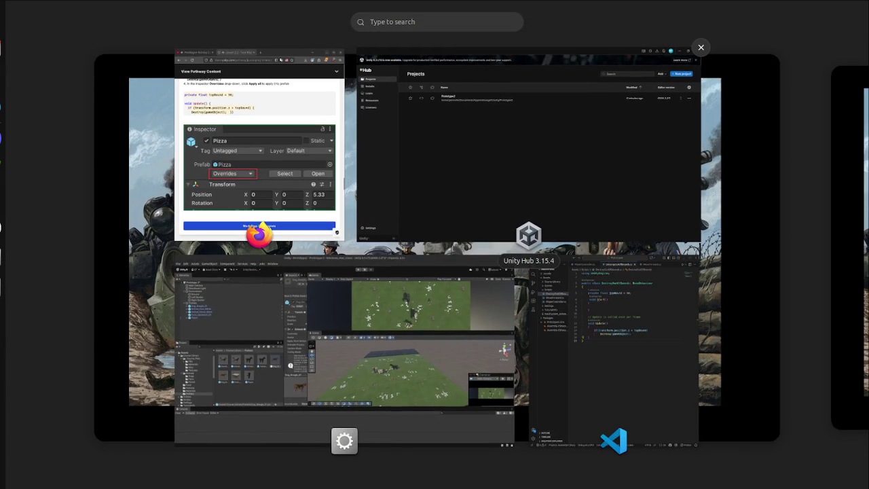
click(259, 150)
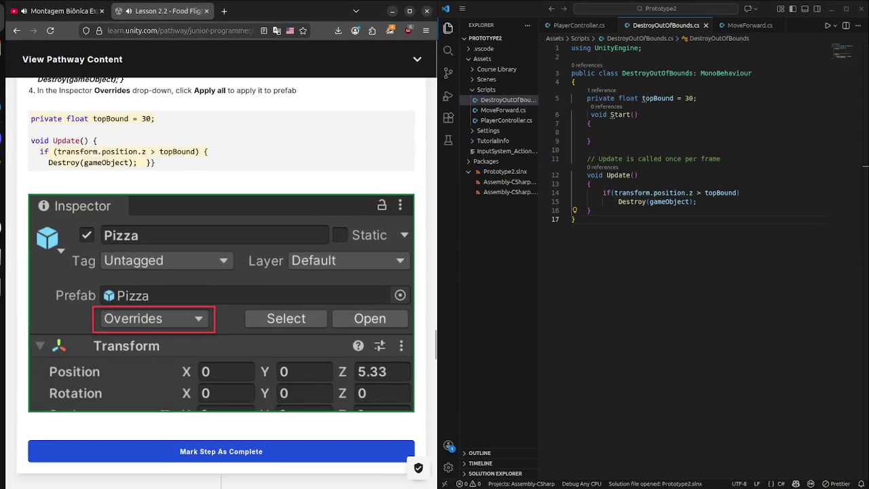
scroll(260, 149, up, 2)
key(super)
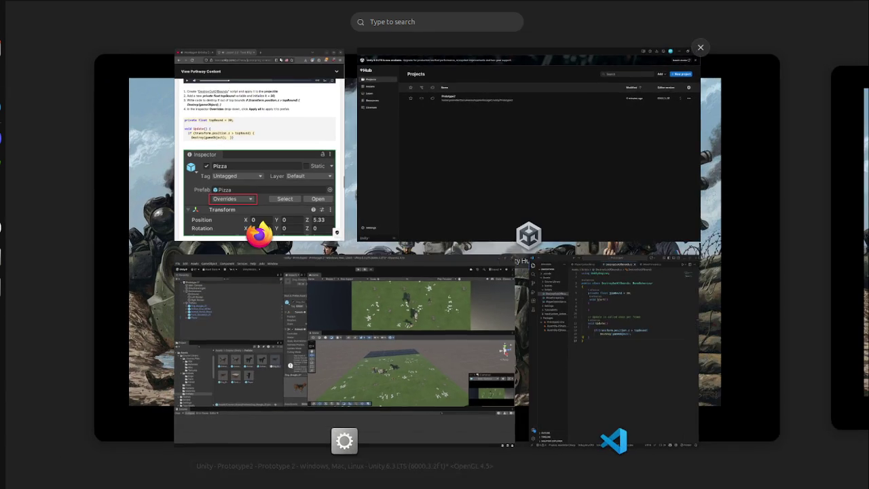
click(345, 340)
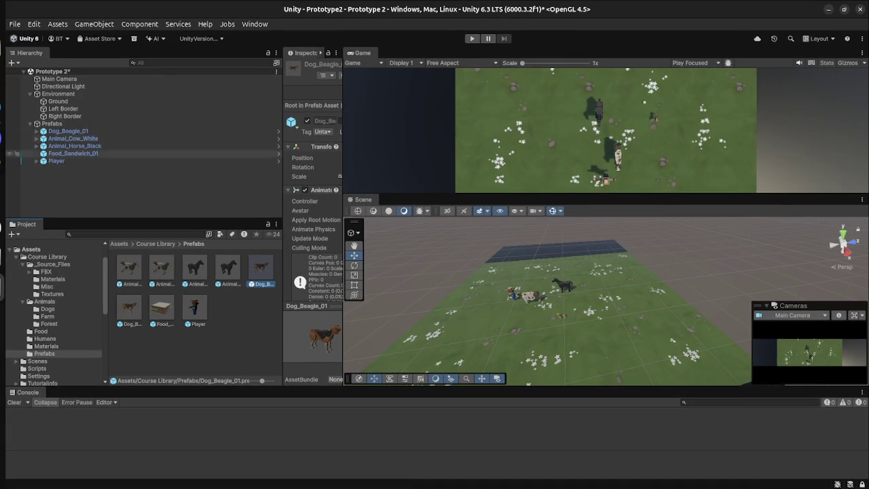
click(73, 153)
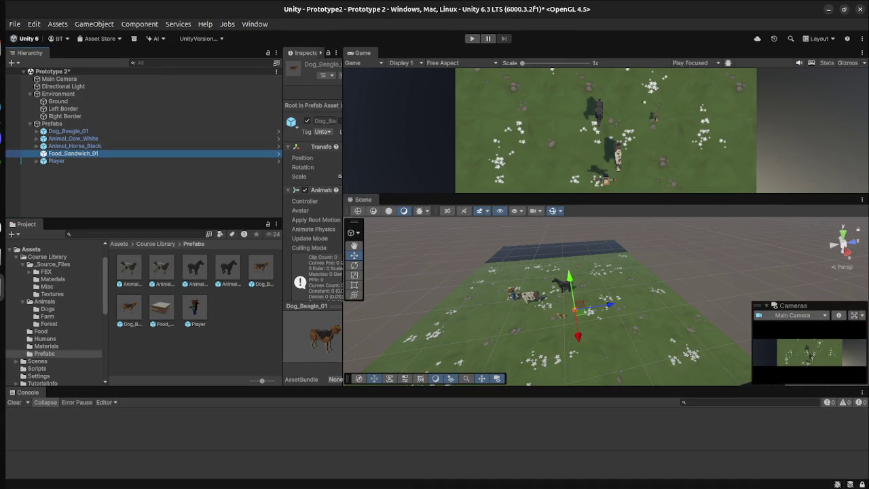
drag(282, 136, 191, 136)
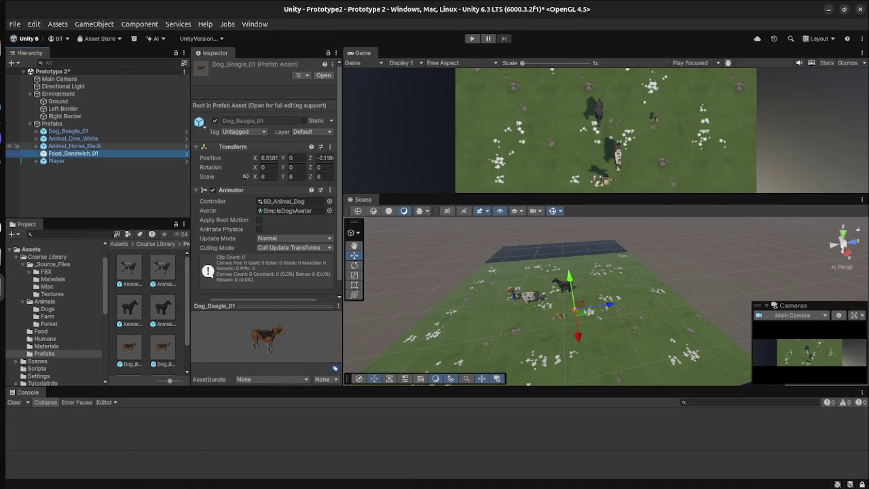
- Attach the DestroyOutOfBounds script from Assets > Scripts to Food_Sandwich_01
key(F2)
key(Return)
click(217, 247)
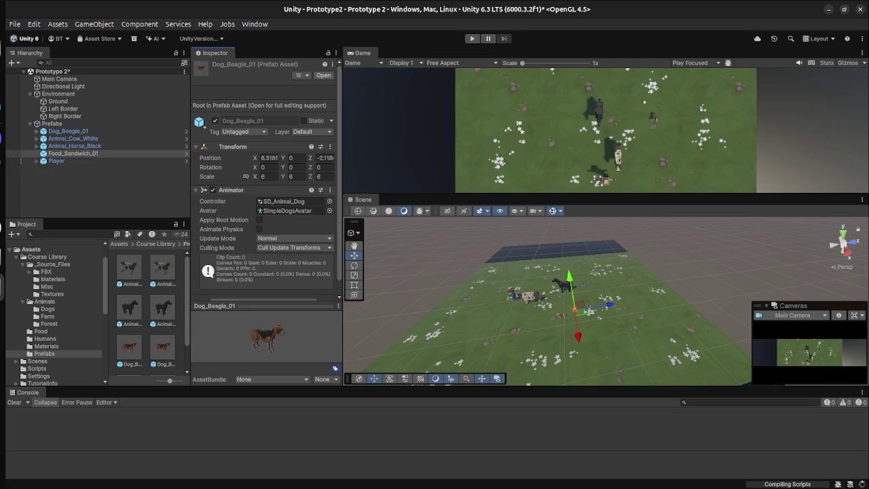
click(129, 268)
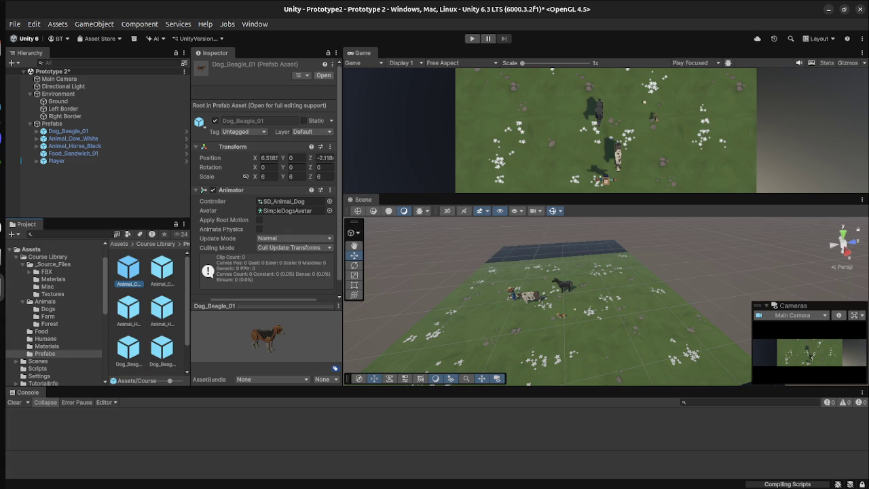
click(72, 153)
scroll(264, 224, down, 1)
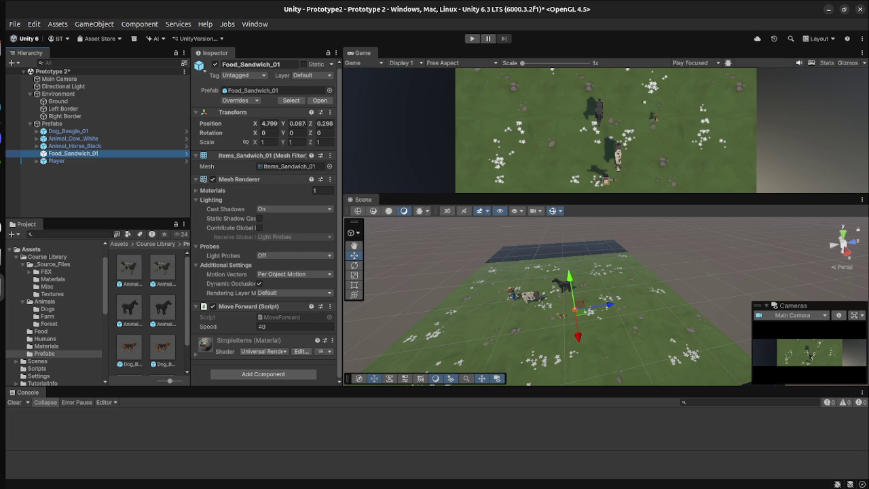
click(36, 368)
drag(130, 267, 266, 348)
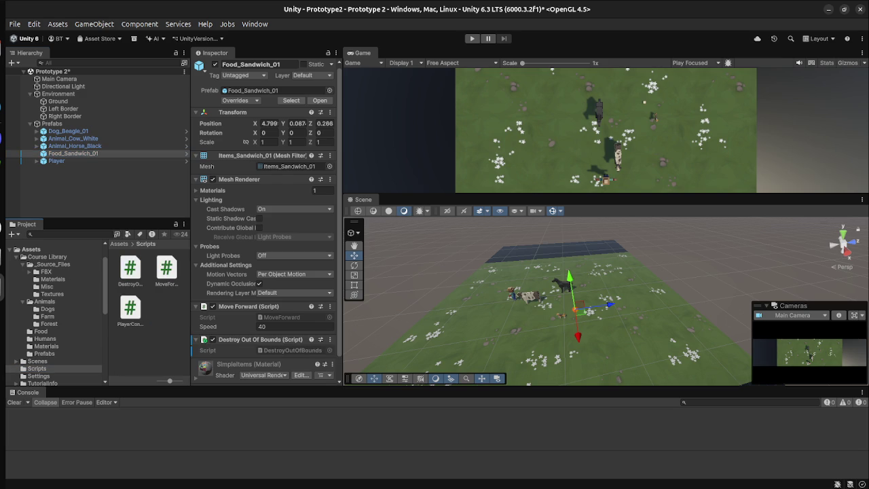
- Save the scene, play-test until the sandwich is destroyed, then stop play mode
click(58, 101)
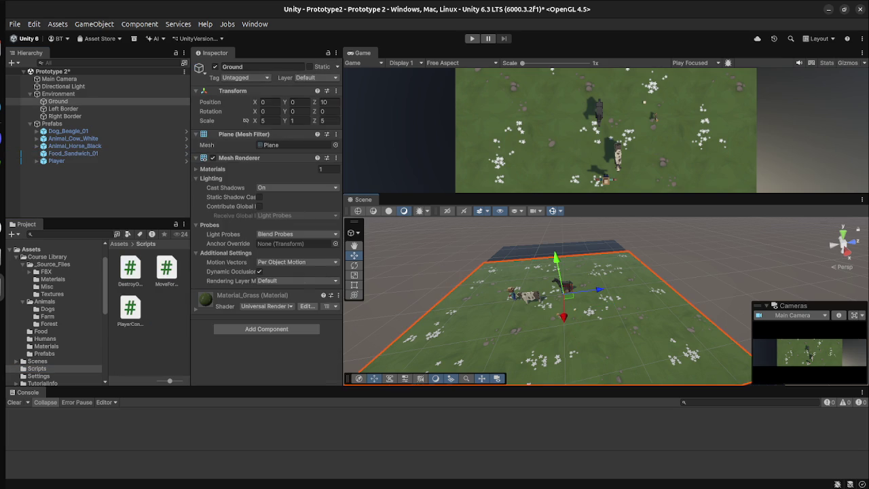
key(ctrl+s)
click(102, 190)
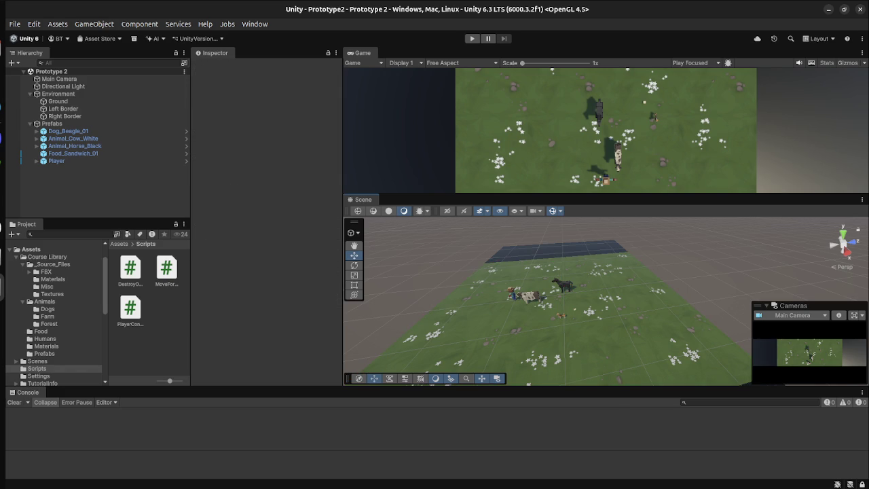
click(471, 38)
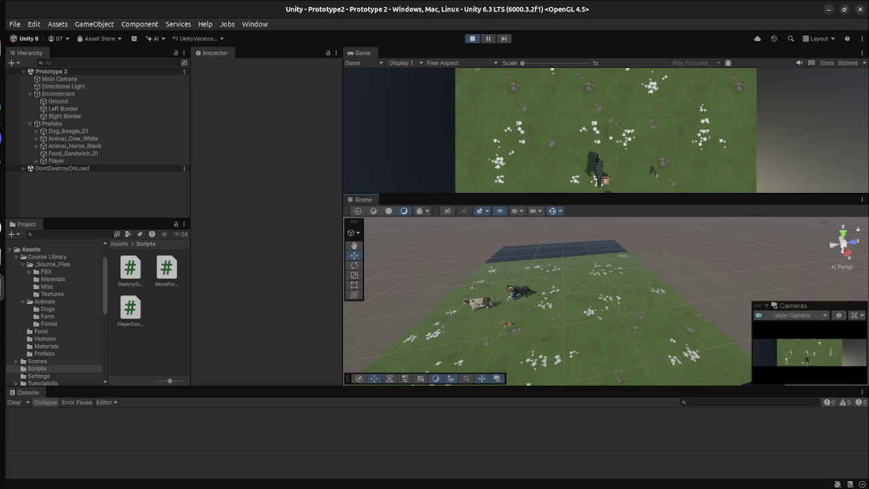
click(58, 102)
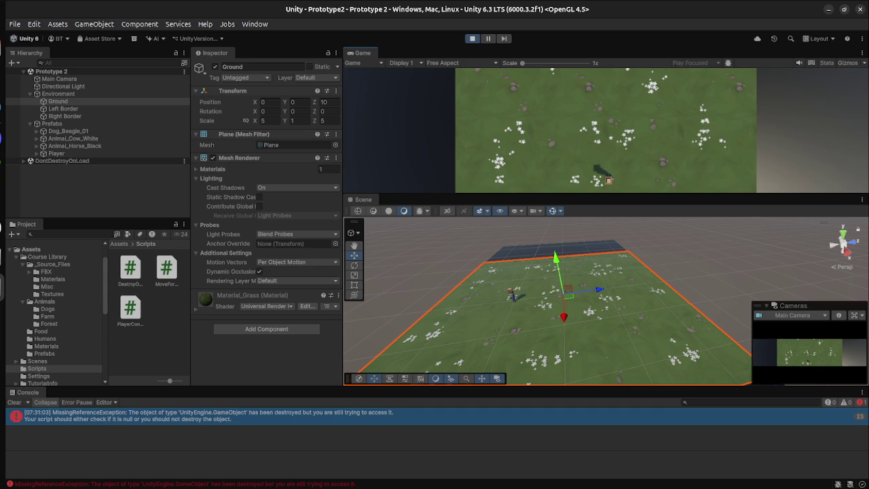
key(ctrl+p)
key(super)
- Return to Firefox and open the step 6 lesson video in a new tab
click(259, 142)
scroll(221, 271, up, 2)
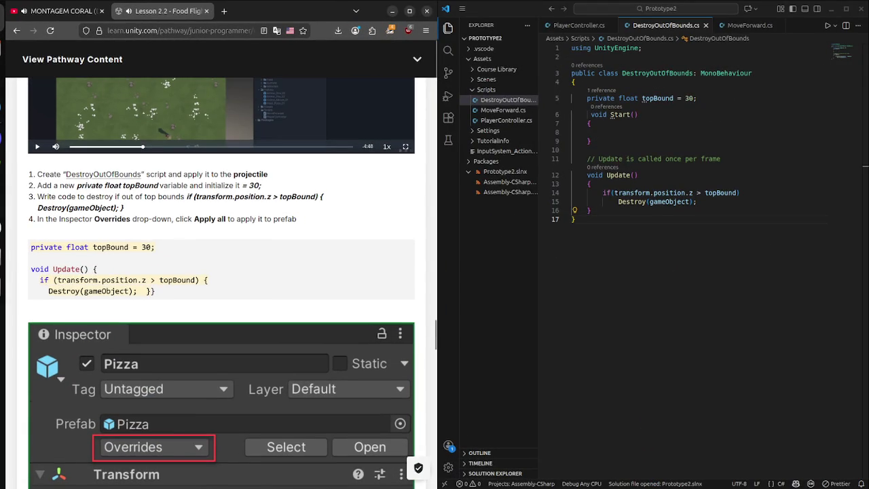
scroll(222, 283, down, 10)
scroll(221, 282, up, 7)
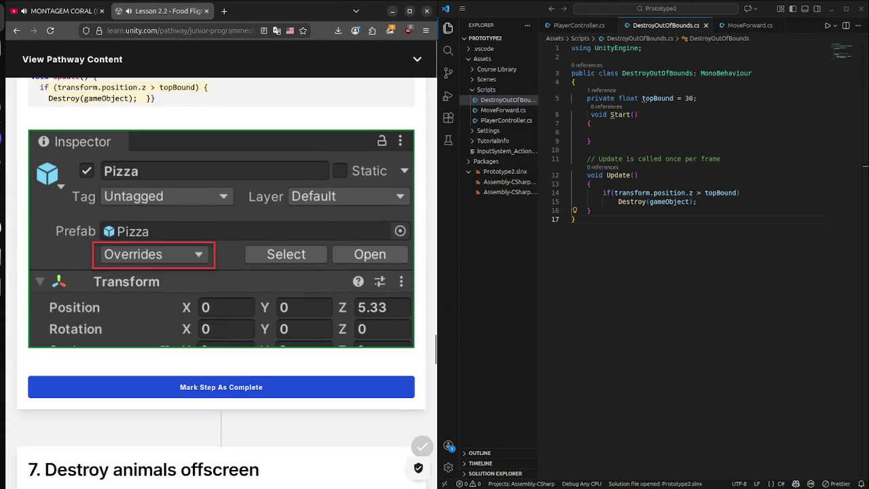
scroll(221, 282, up, 8)
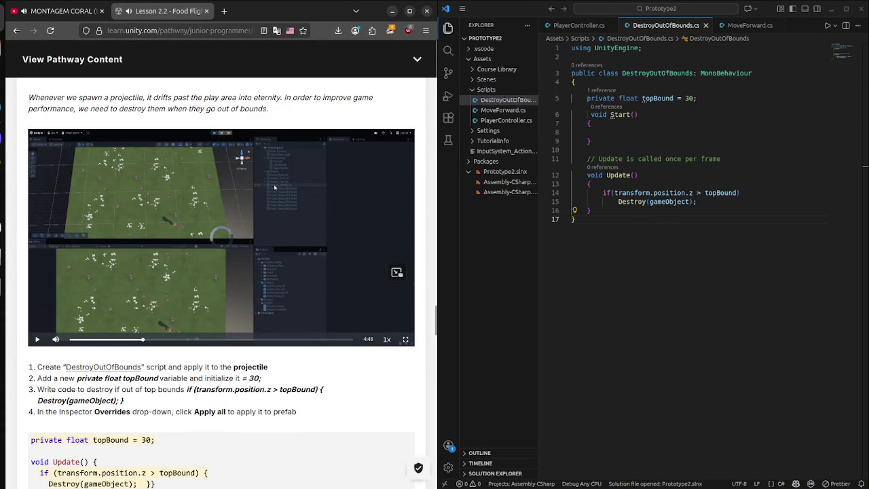
right_click(344, 232)
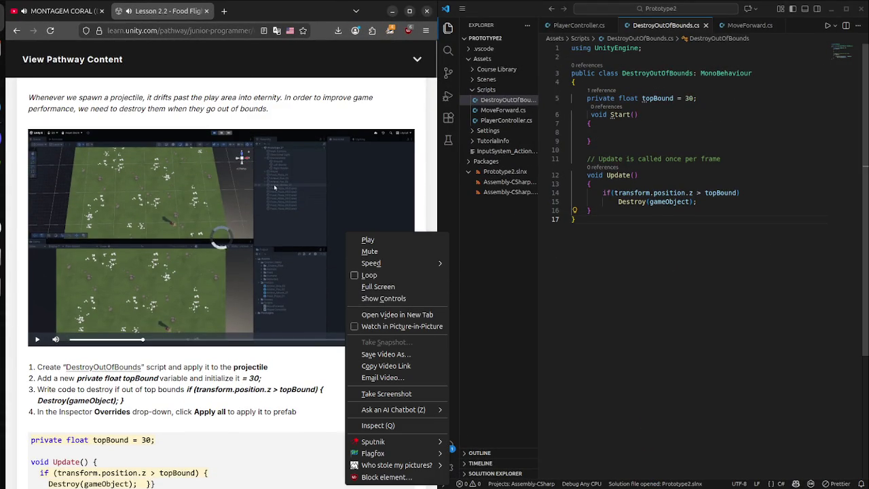
click(689, 201)
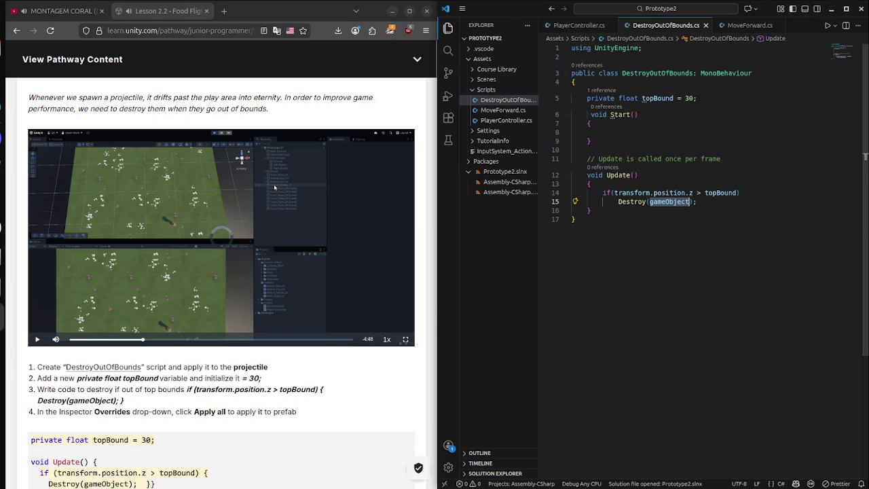
right_click(234, 225)
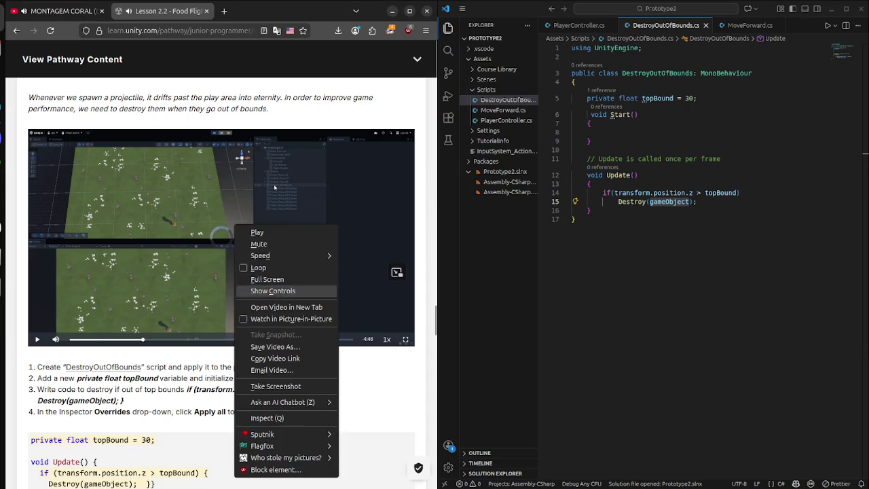
click(286, 307)
- Switch back and forth between the new video tab and the Lesson 2.2 tab
key(ctrl+Tab)
key(ctrl+shift+Tab)
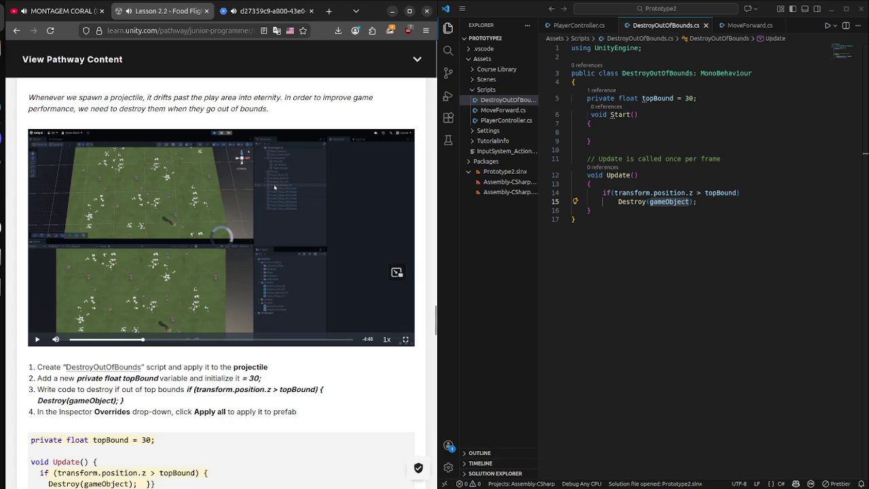
key(ctrl+Tab)
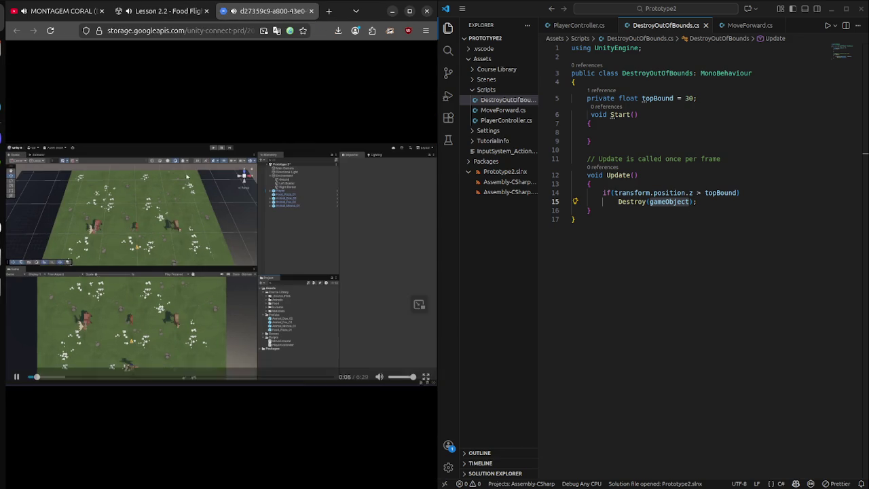
key(ctrl+shift+Tab)
key(super)
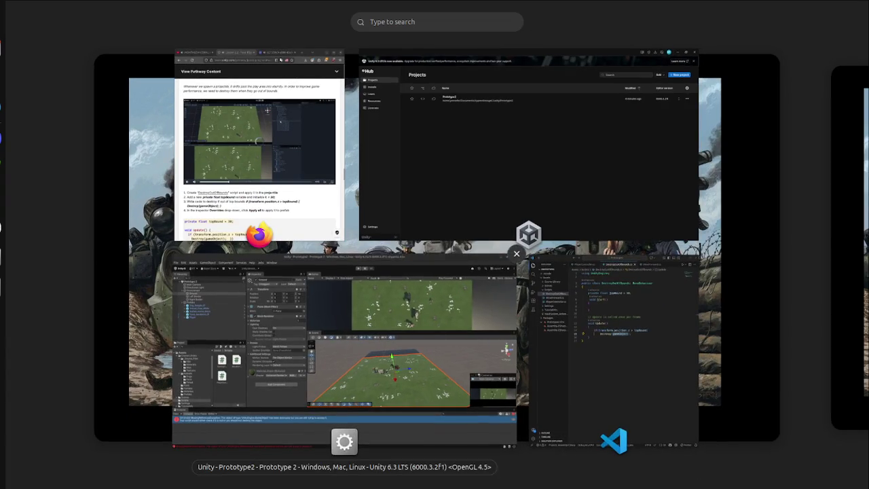
- Apply all Food_Sandwich_01 overrides to its prefab, save the scene and start a play test
click(344, 350)
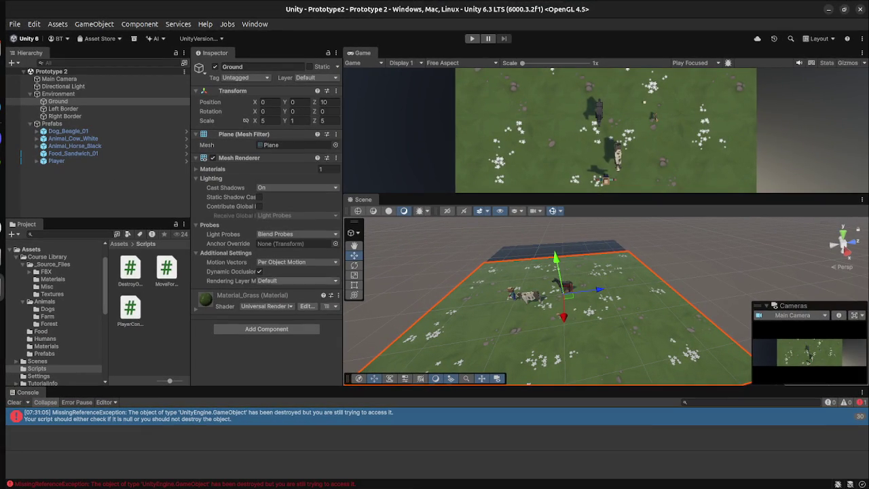
click(73, 153)
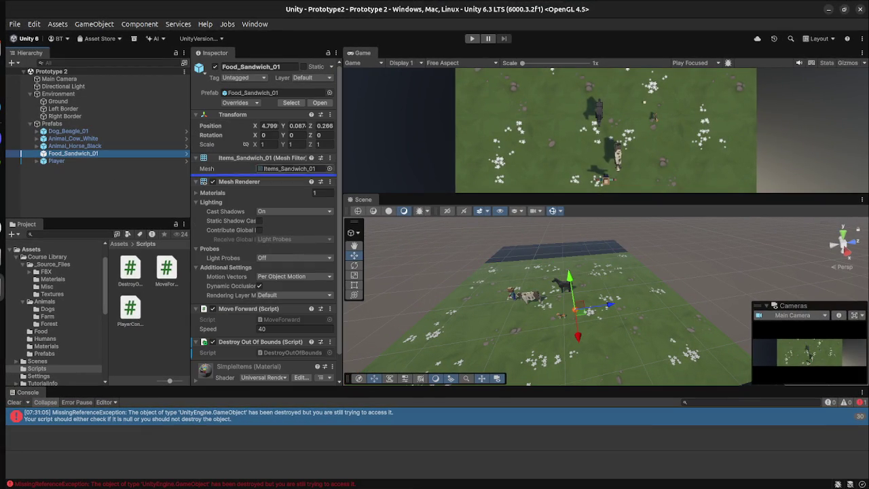
click(239, 103)
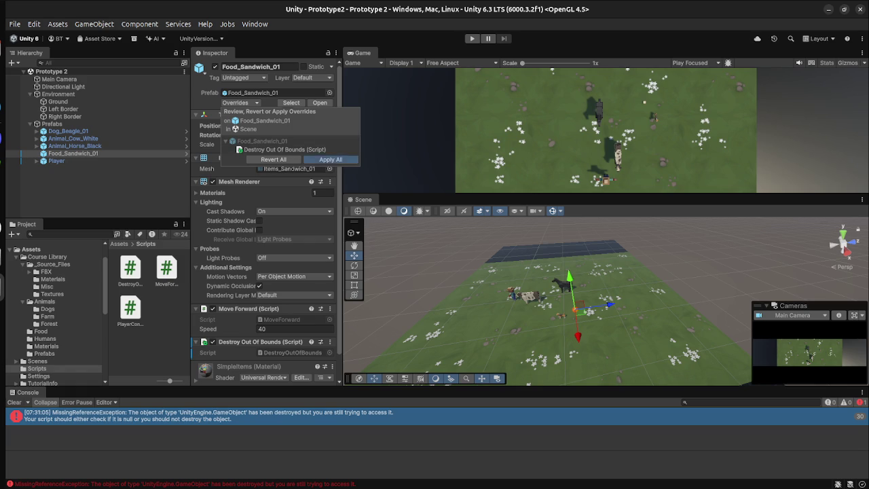
click(330, 159)
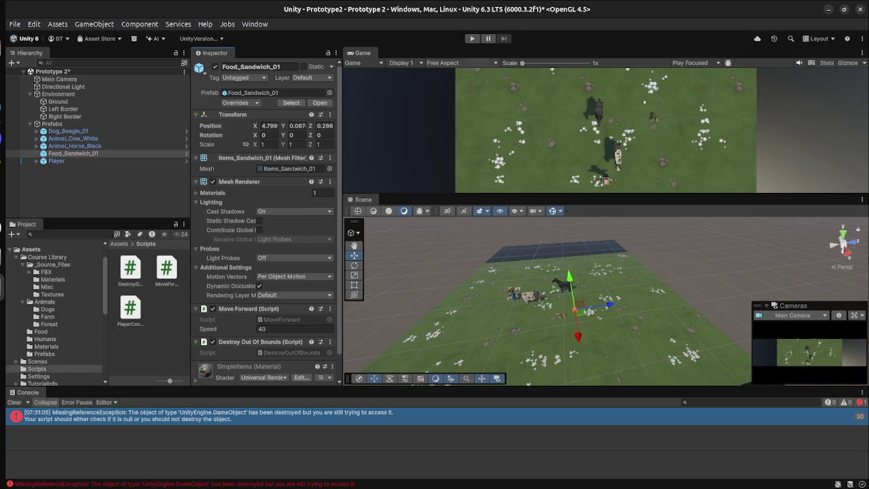
key(ctrl+s)
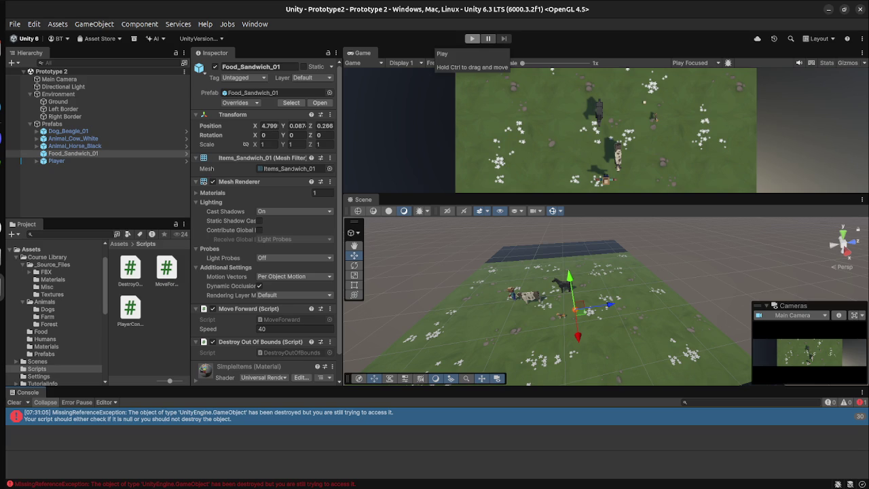
click(471, 38)
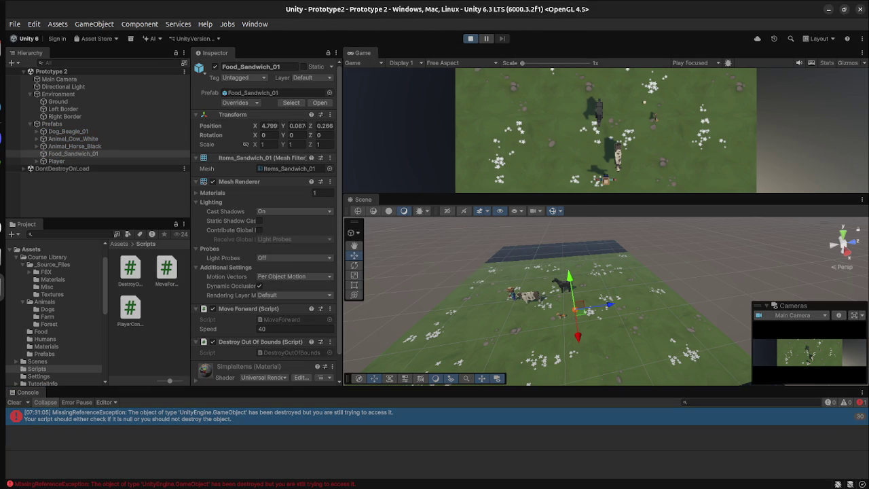
- Move the player right and left, then stop play mode
click(58, 101)
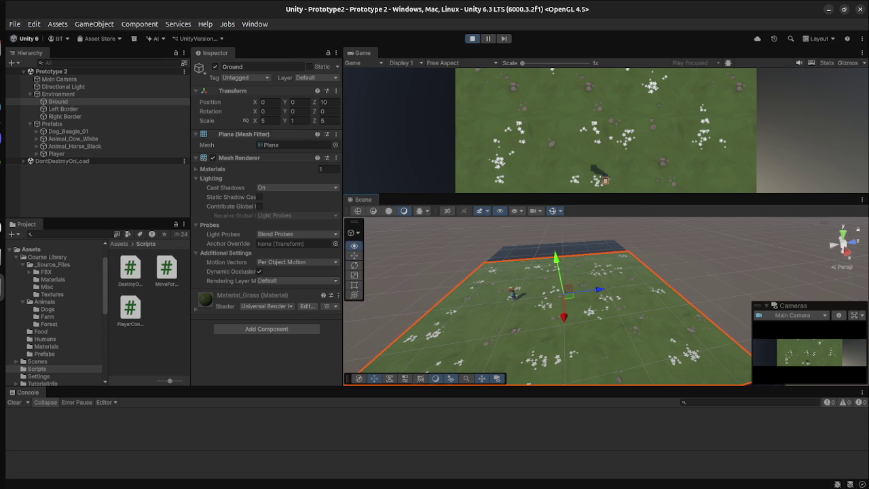
key(Right)
key(Left)
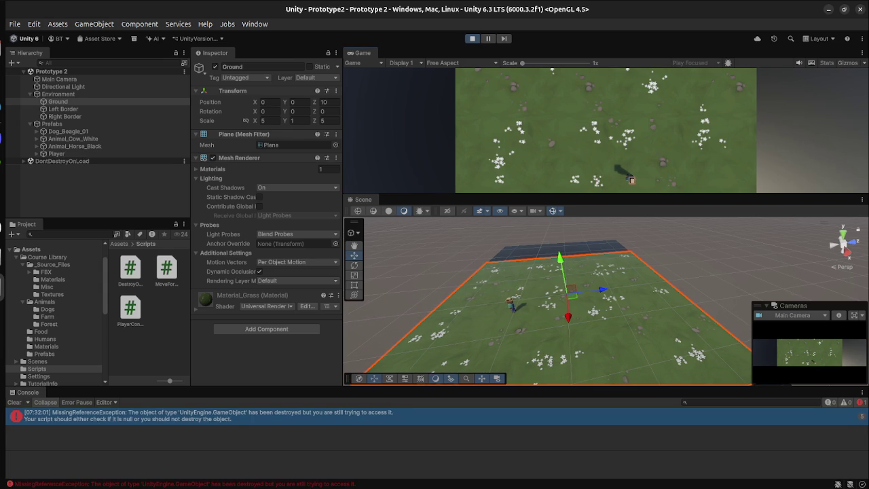
key(ctrl+p)
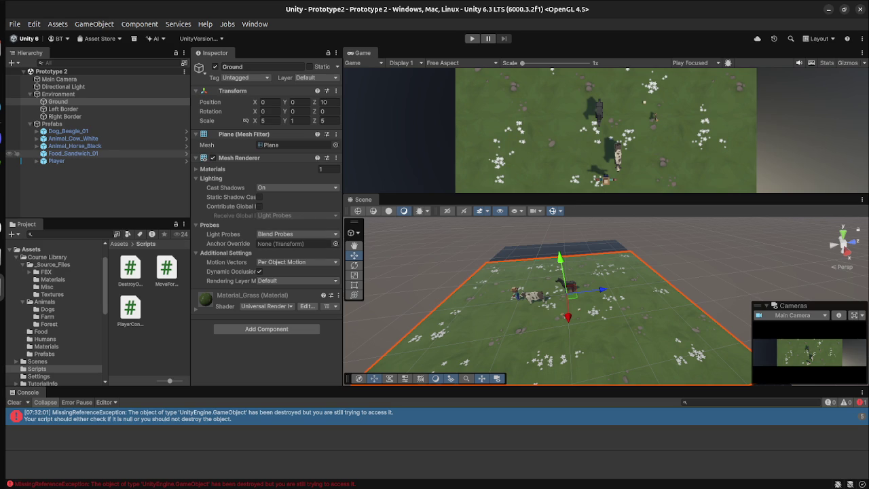
key(super)
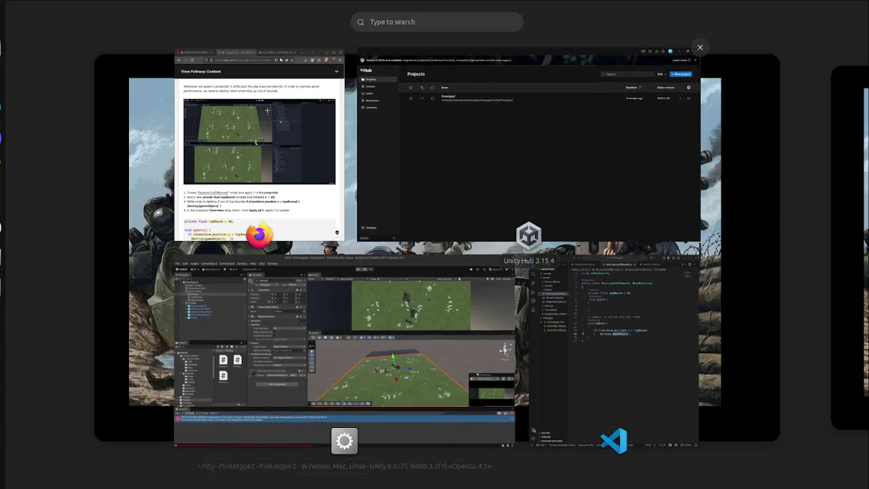
- Show the missing-object error's full stack trace and expand Player to list its children
click(344, 352)
click(204, 415)
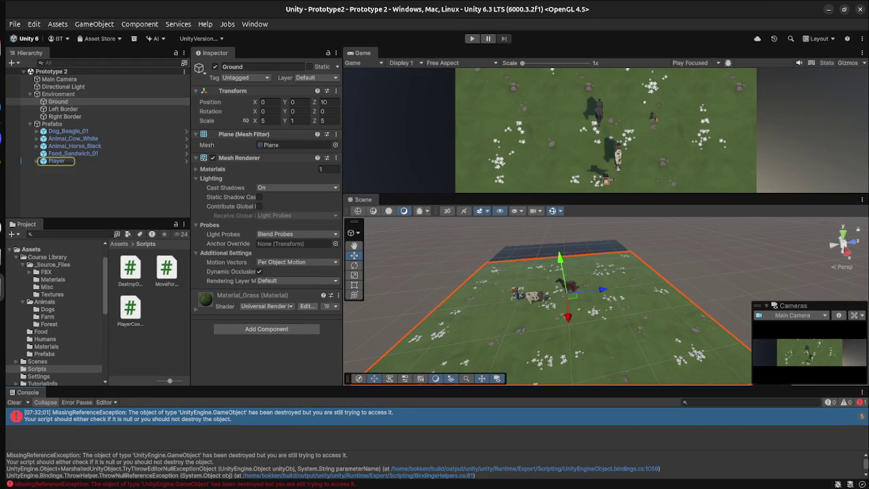
click(39, 161)
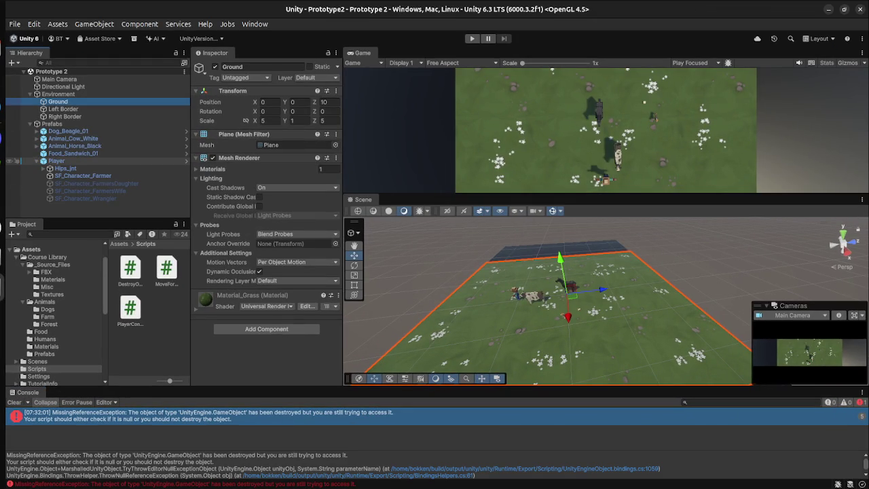
click(56, 161)
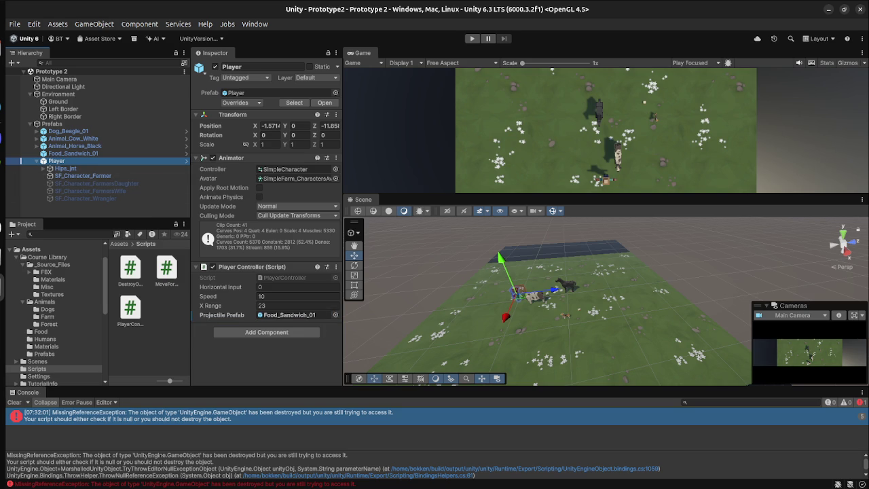
- Inspect the Ground plane and Player again, then bring the Firefox lesson page forward
click(611, 339)
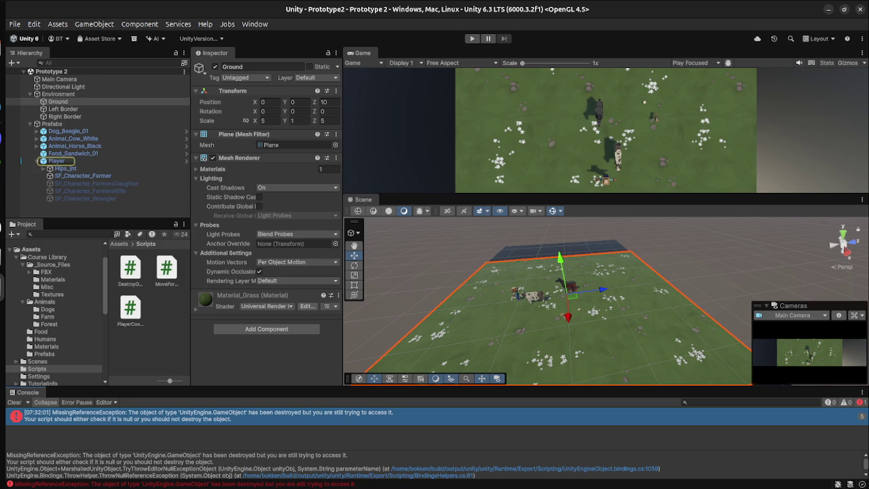
click(61, 161)
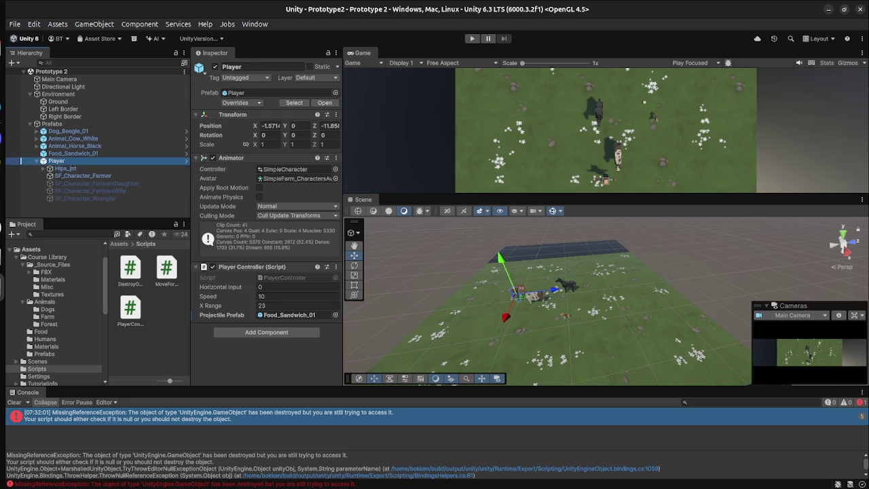
key(super)
click(238, 170)
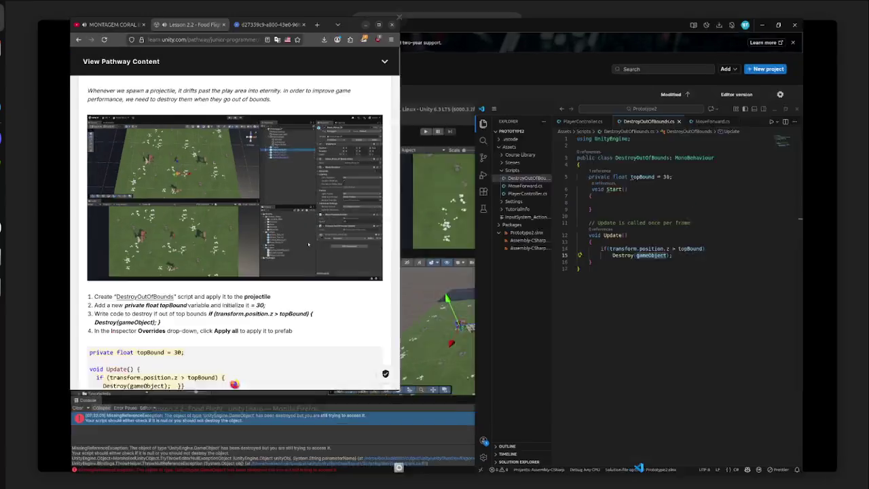
- Pop the lesson video out into its own tab
scroll(397, 299, up, 15)
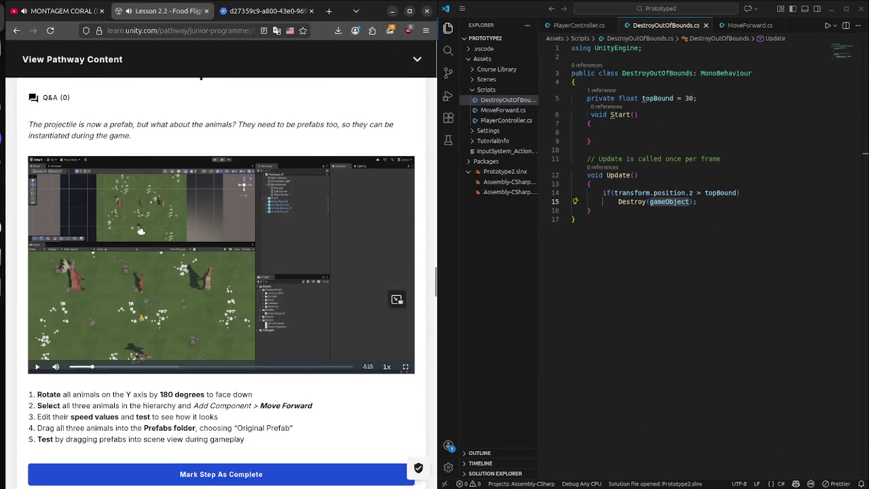
scroll(220, 281, up, 15)
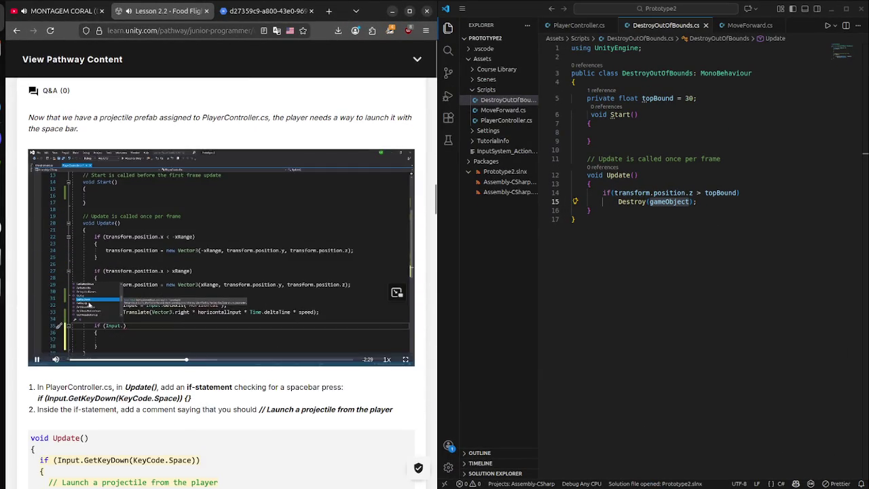
scroll(220, 282, down, 15)
scroll(221, 282, up, 6)
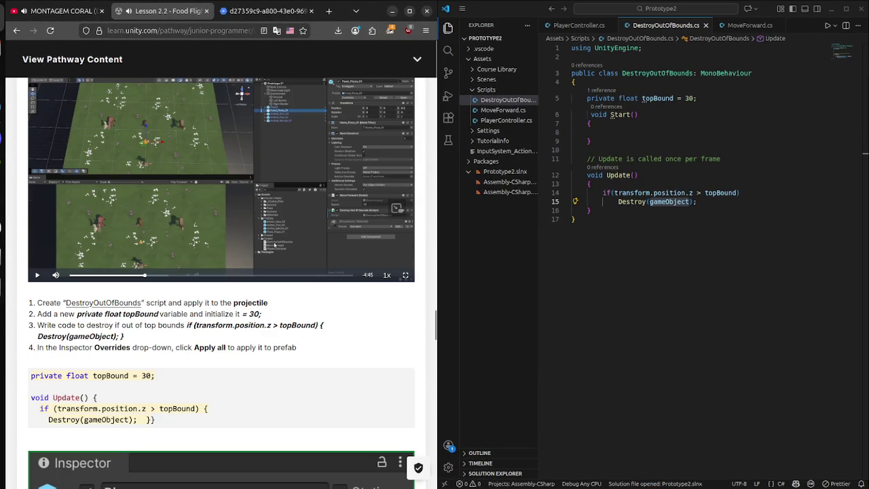
click(396, 208)
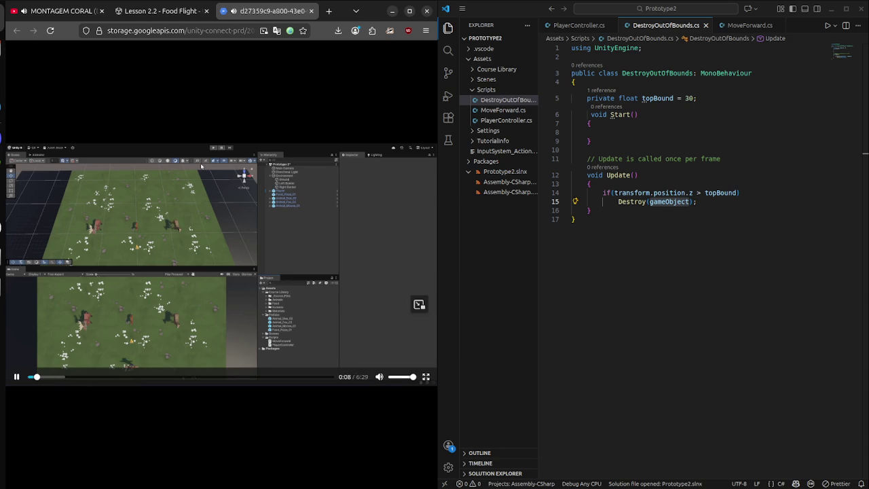
- Scrub the video ahead and pause at 6:02 on the finished topBound DestroyOutOfBounds code
click(93, 376)
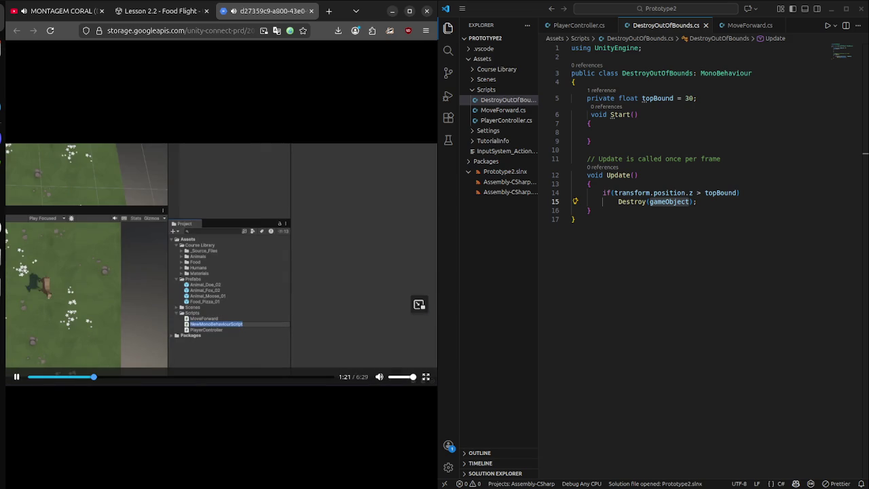
mouse_move(93, 376)
mouse_down()
mouse_move(157, 376)
mouse_move(67, 376)
mouse_move(217, 376)
mouse_up()
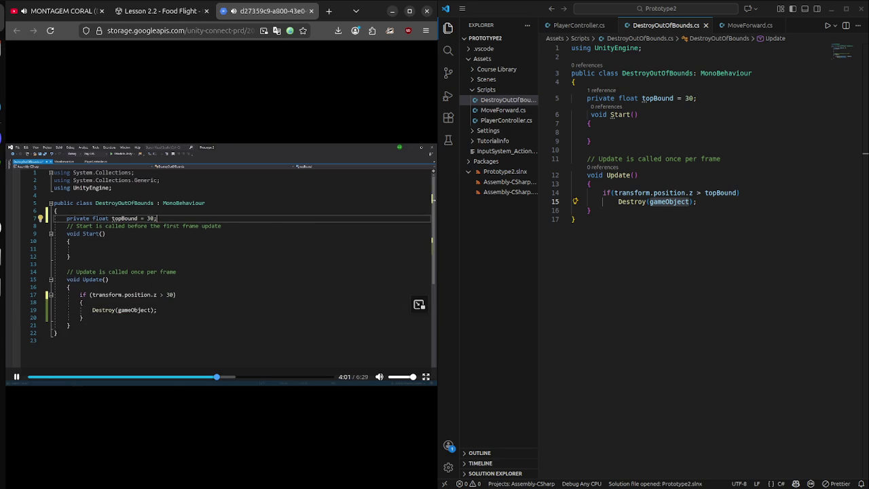
drag(217, 376, 307, 376)
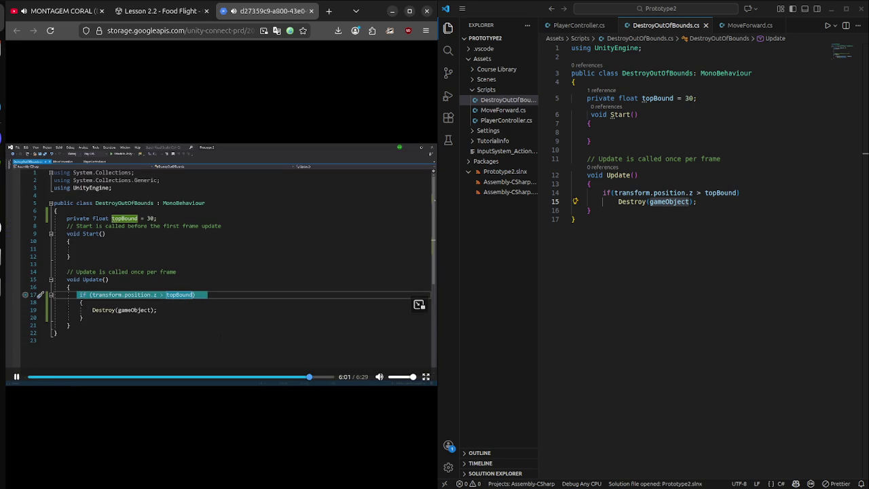
key(space)
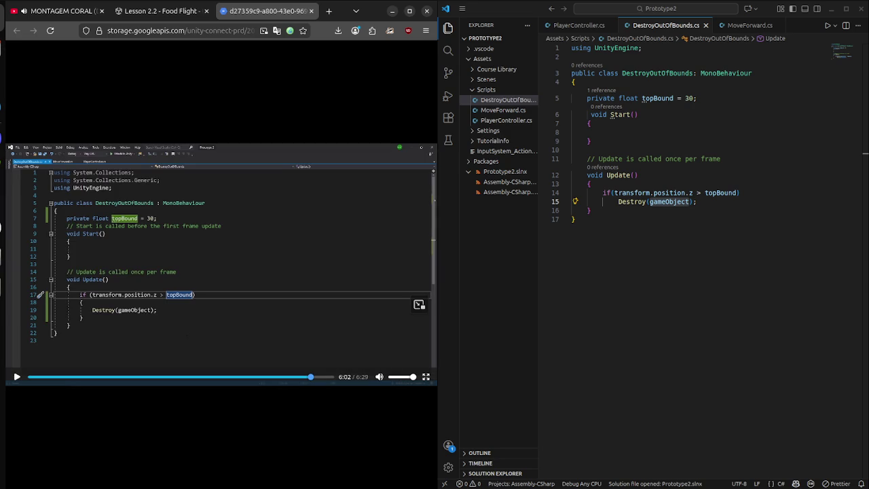
key(super)
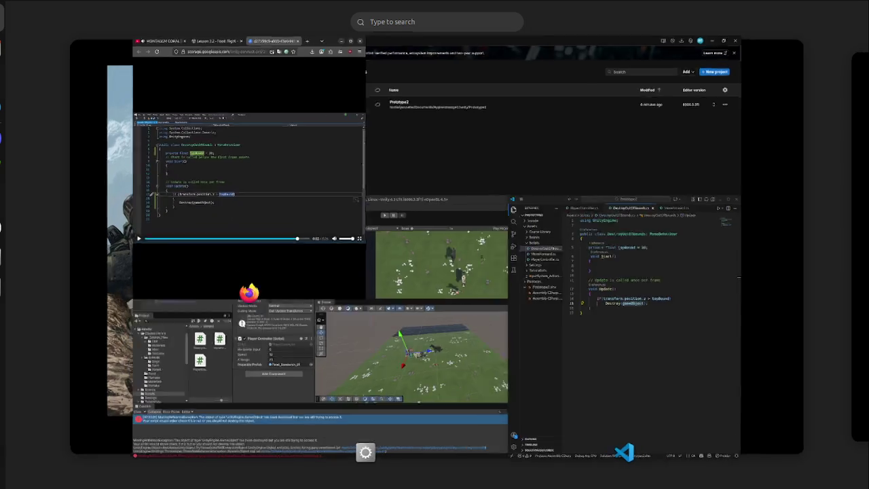
key(super)
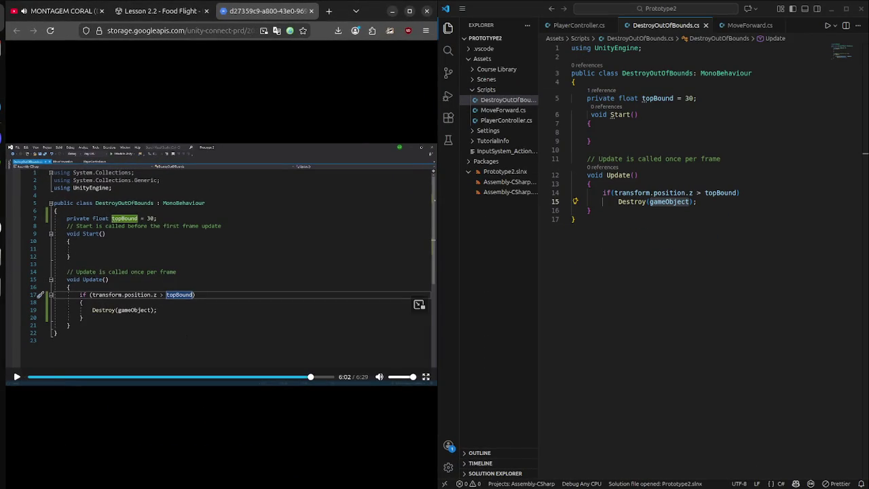
key(super)
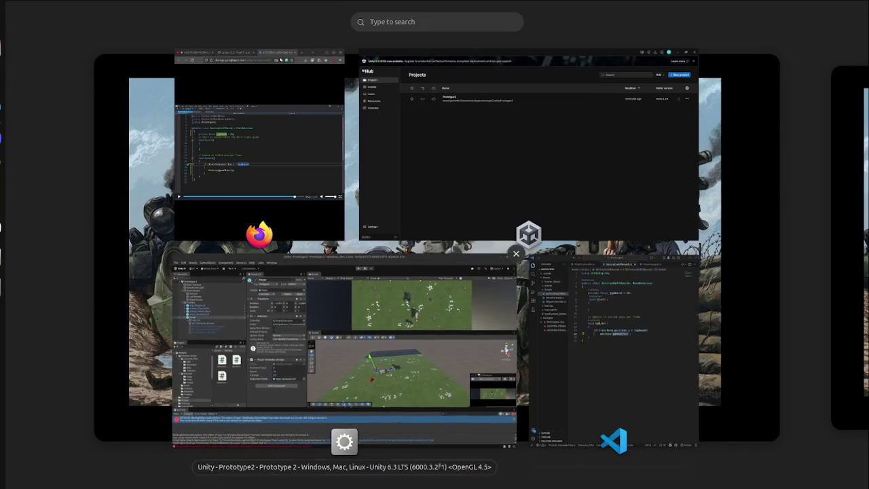
- Inspect Food_Sandwich_01, showing Move Forward at speed 40 and Destroy Out Of Bounds
click(344, 346)
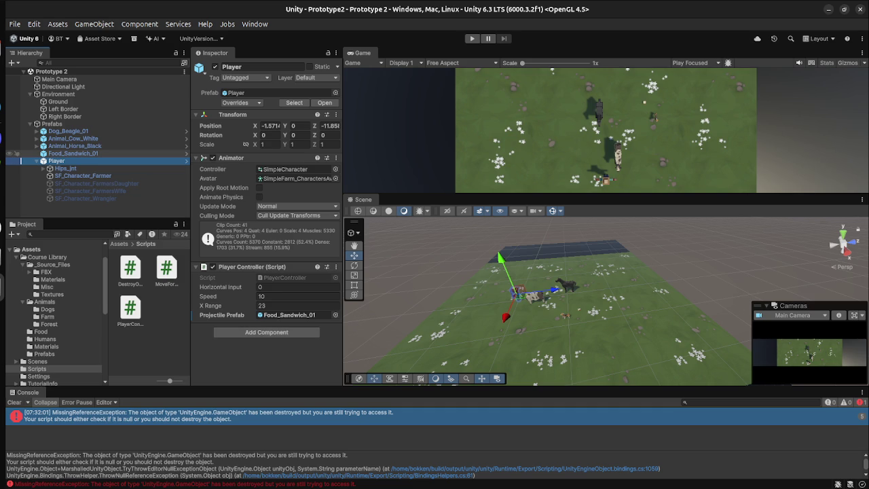
click(72, 154)
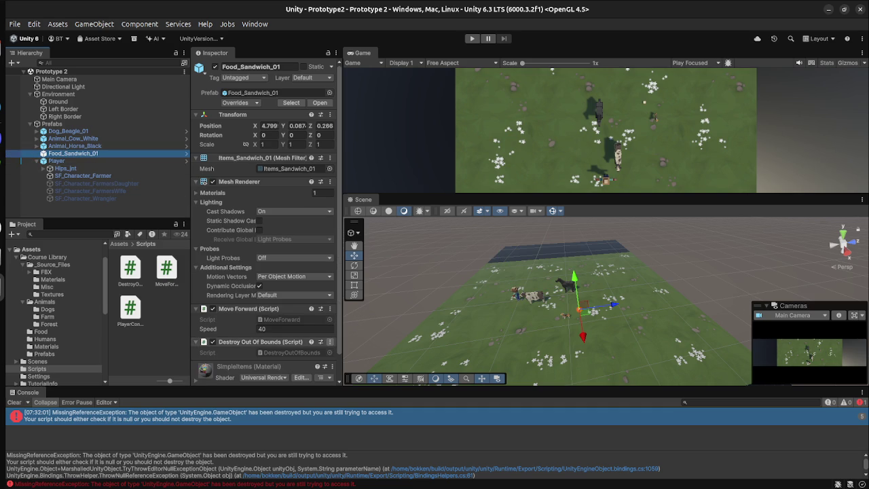
key(super)
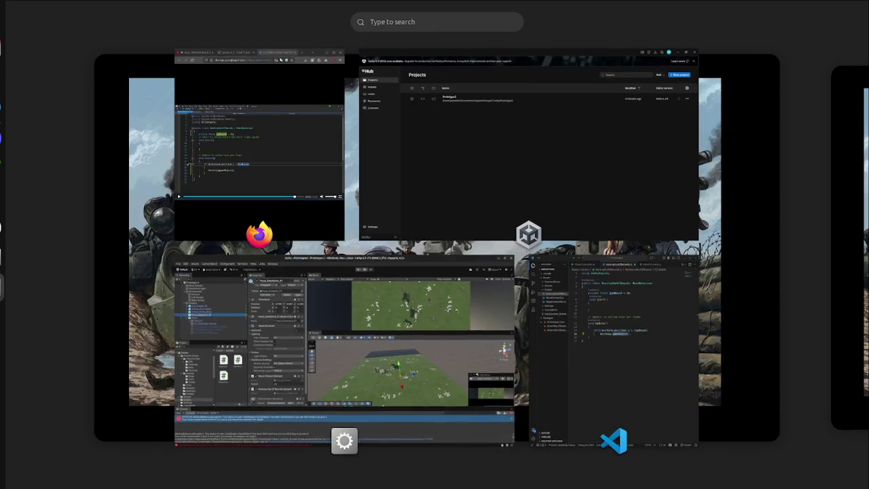
click(316, 258)
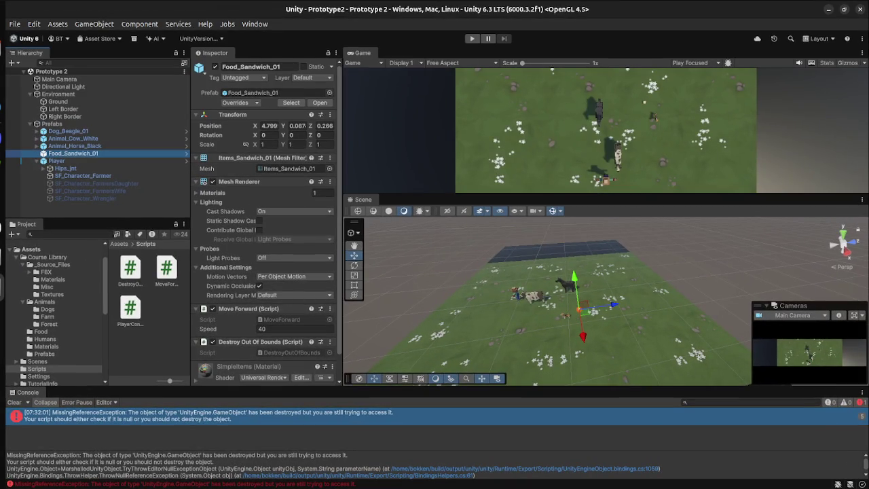
- Switch back to the workspace holding the lesson video
key(super)
key(super+Page_Down)
key(Escape)
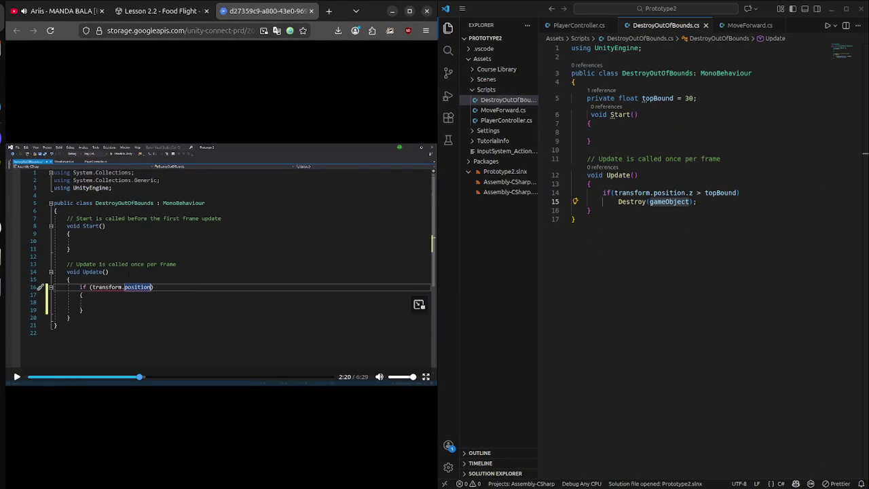
- Rewind and replay the lesson video at normal speed, stopping near 1:46 with Update empty
key(Left)
key(Left)
key(Left)
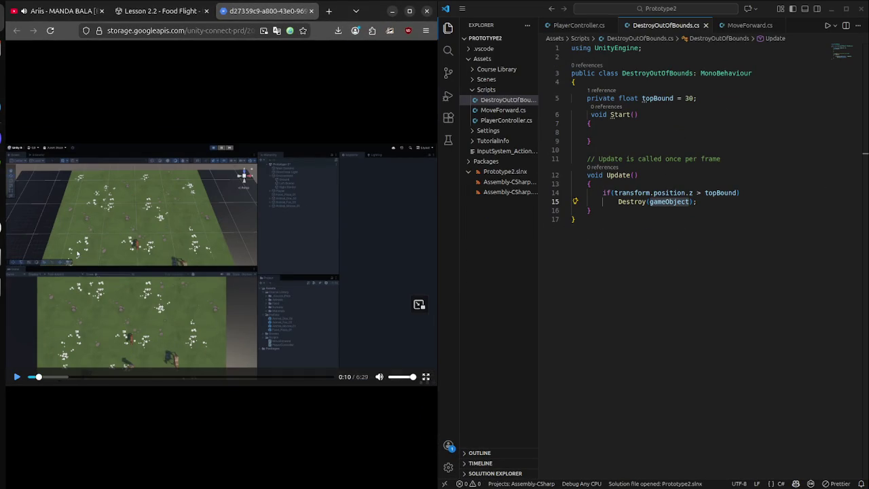
key(space)
key(Right)
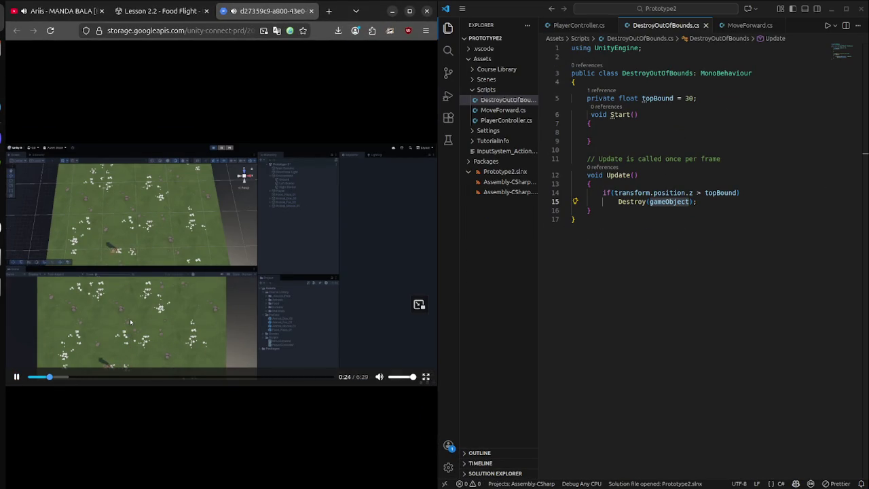
key(shift+F10)
key(Up)
key(Right)
key(Up)
key(Return)
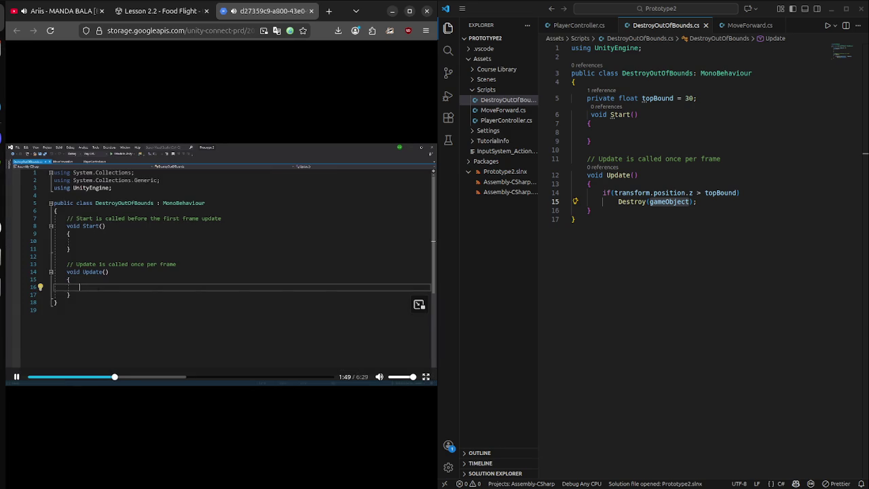
key(Left)
key(super)
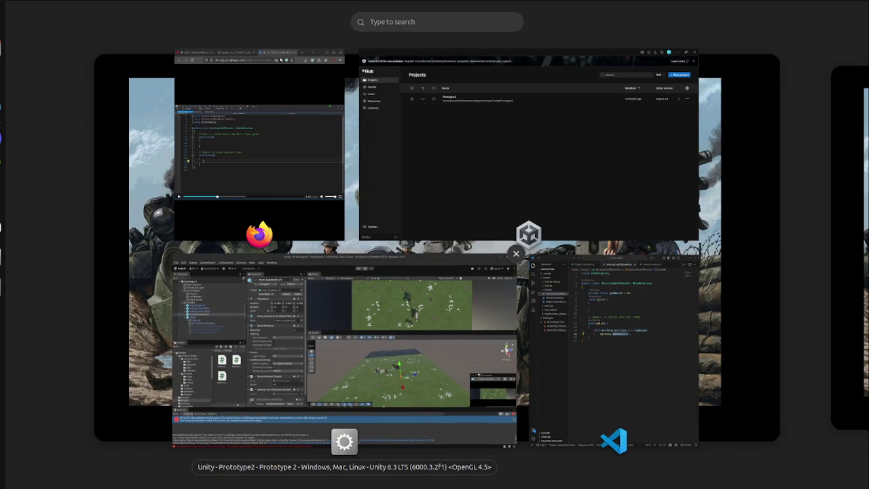
- Remove Destroy Out Of Bounds from Food_Sandwich_01 and apply the removal to the prefab
key(Return)
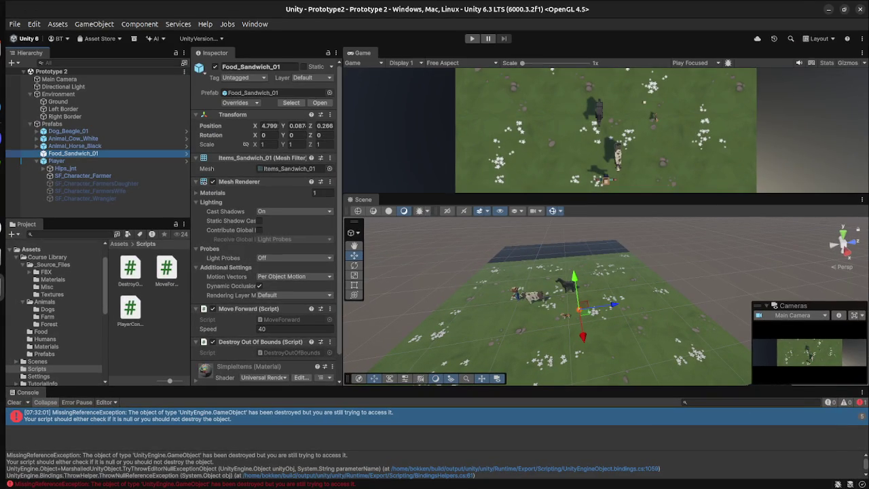
scroll(267, 222, down, 2)
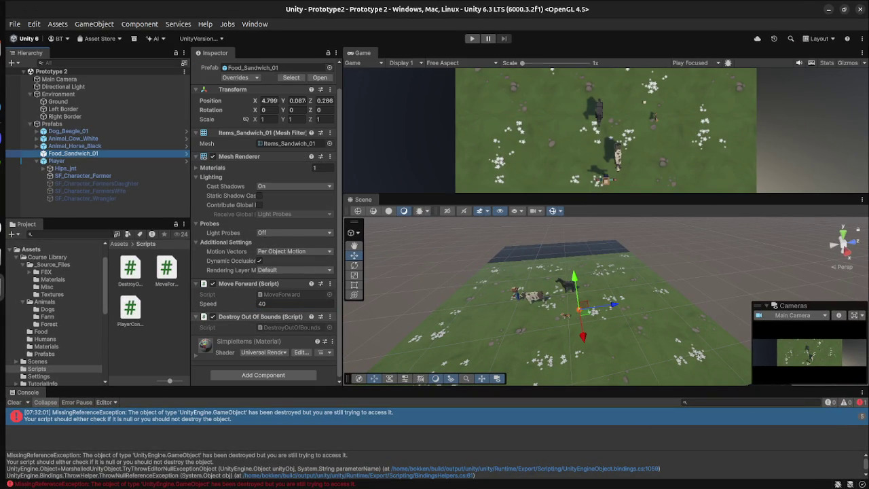
click(330, 316)
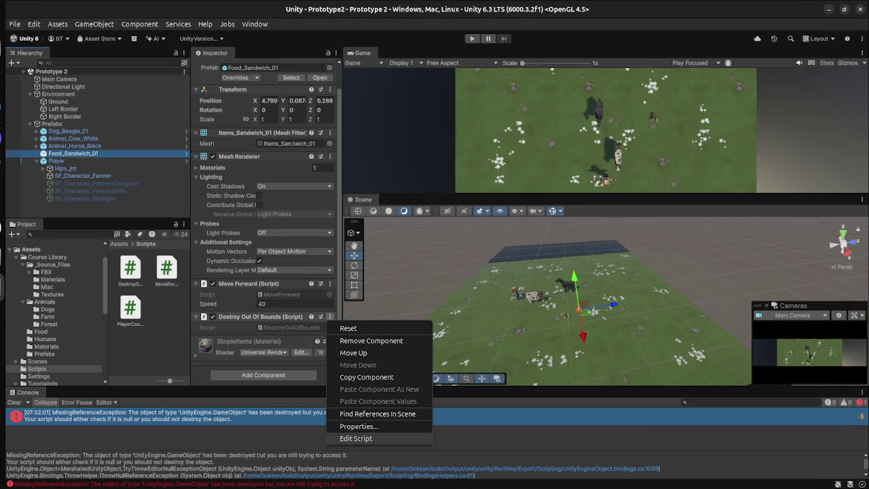
click(371, 340)
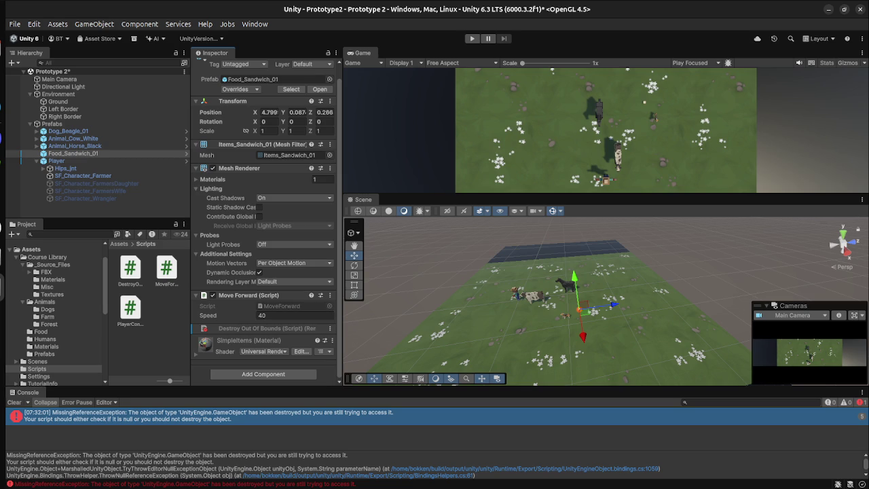
click(73, 153)
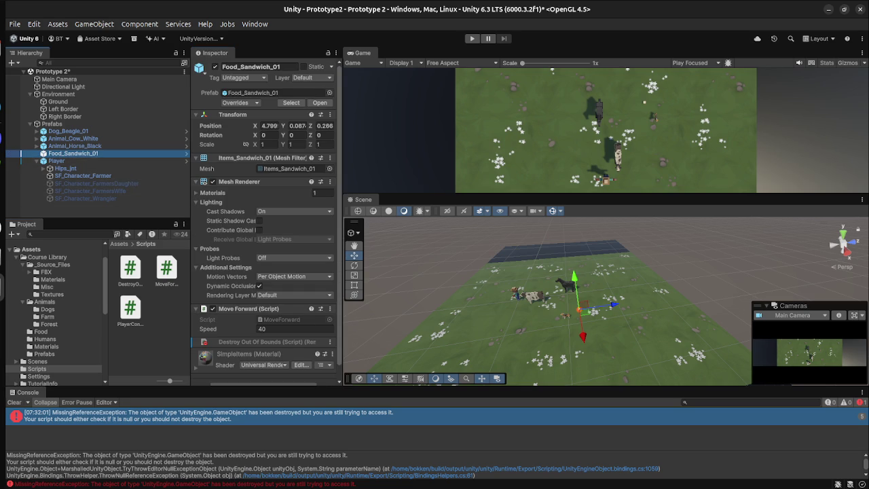
scroll(265, 224, down, 1)
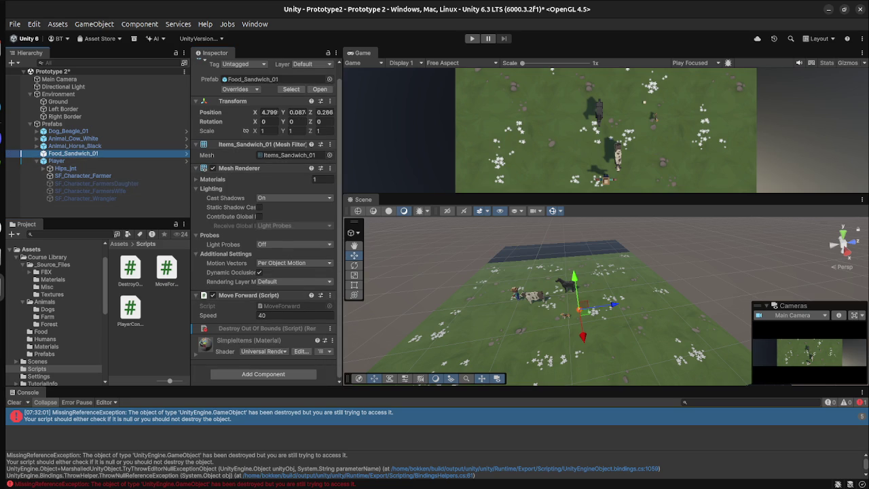
click(329, 328)
mouse_move(400, 339)
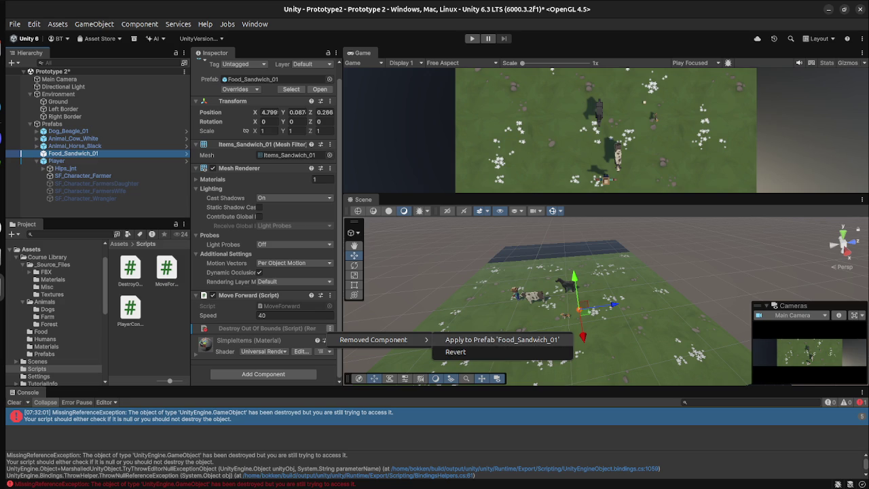
click(502, 339)
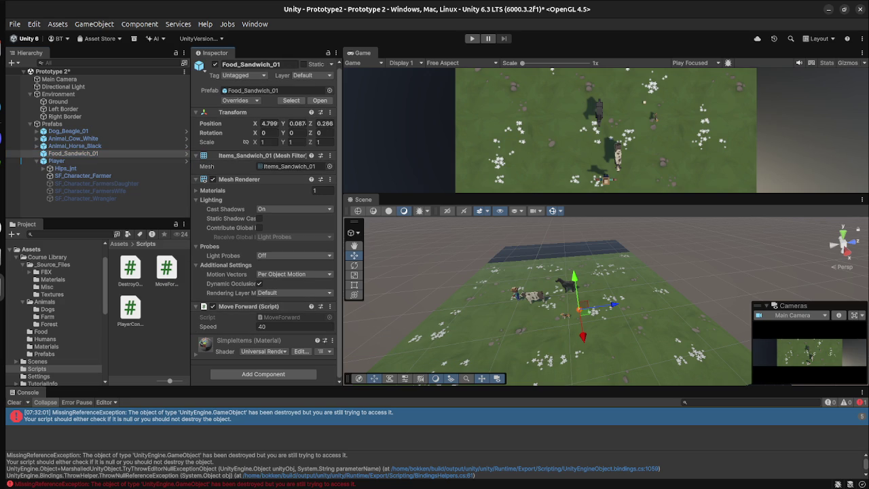
- Add the PlayerController script to the sandwich and start play mode
drag(129, 309, 257, 374)
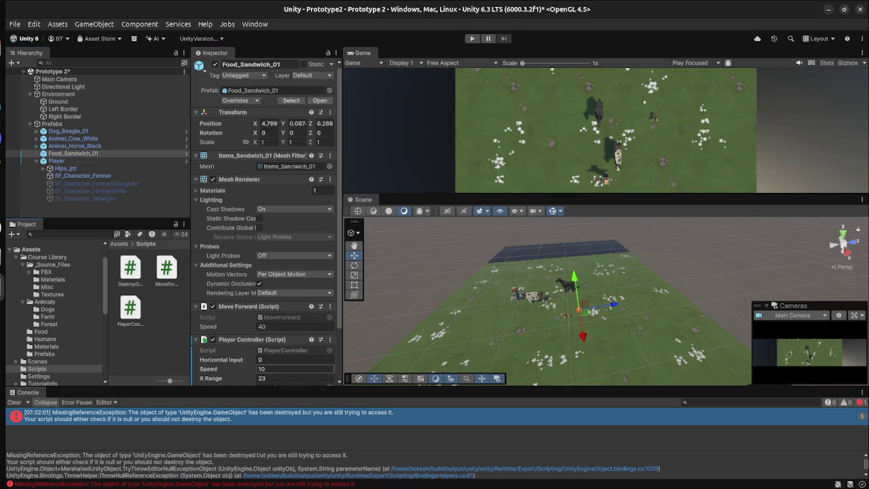
click(58, 101)
click(473, 38)
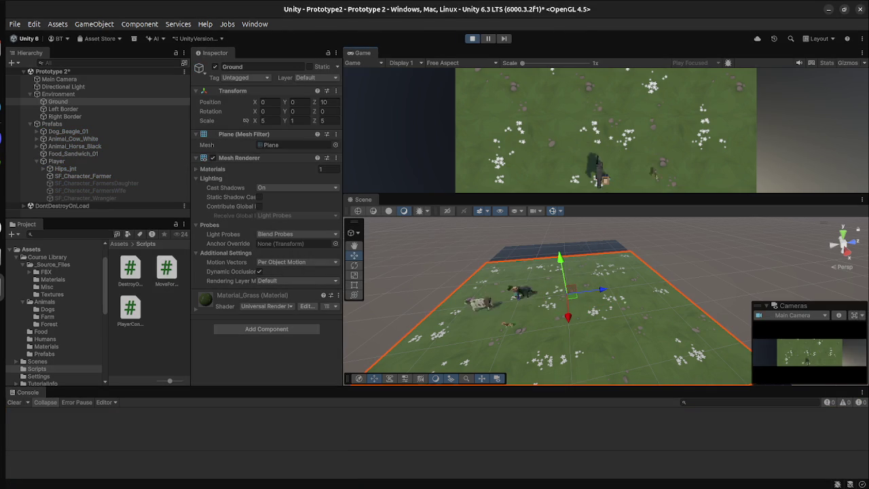
- Fire sandwiches in play mode, then inspect a spawned clone and the Player
key(space)
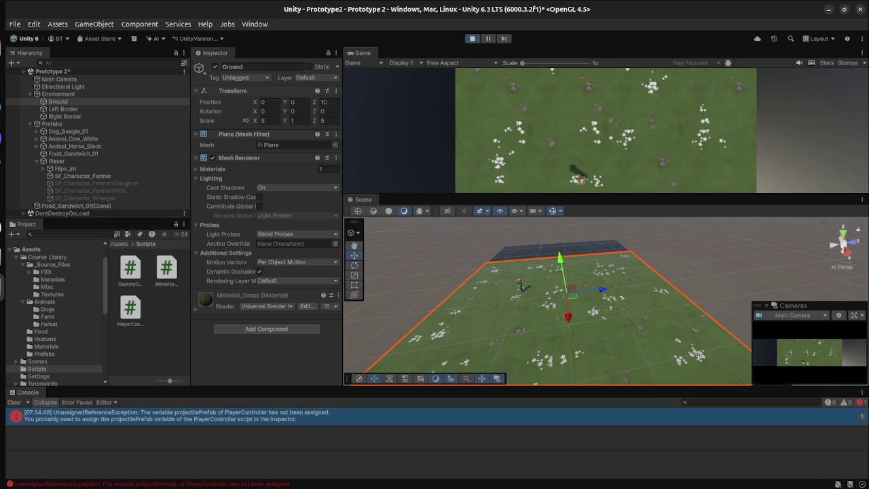
key(space)
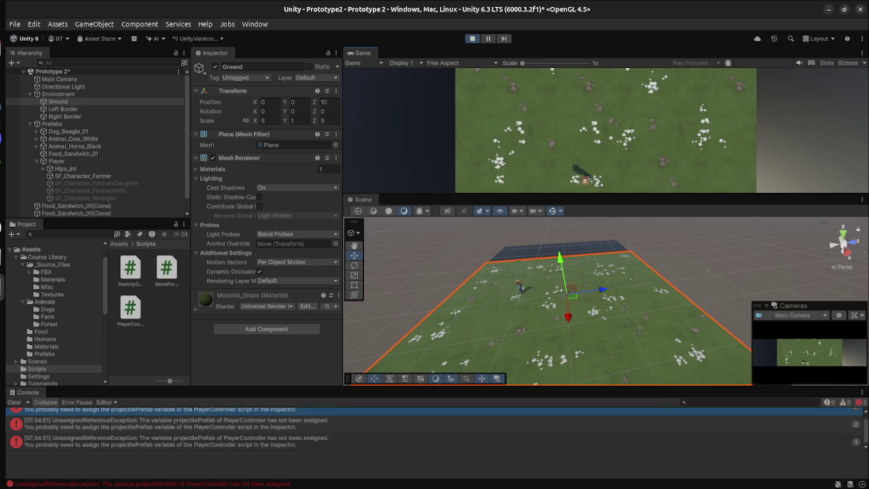
scroll(20, 146, down, 1)
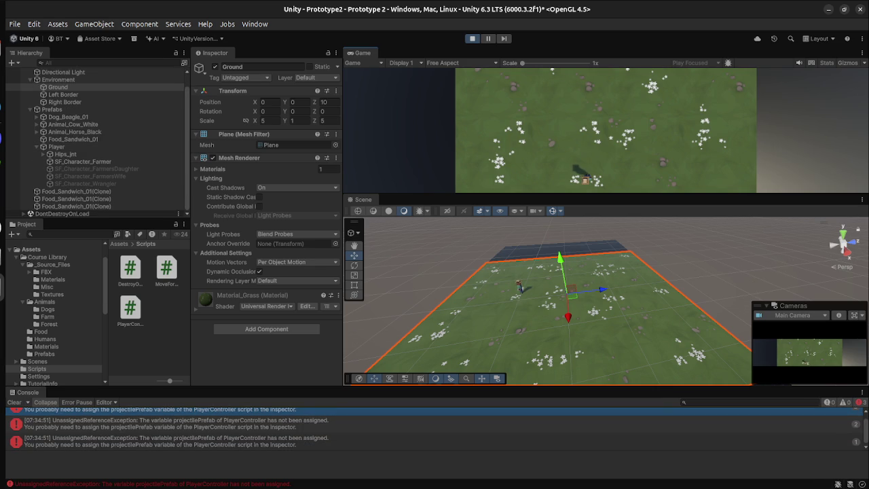
click(74, 199)
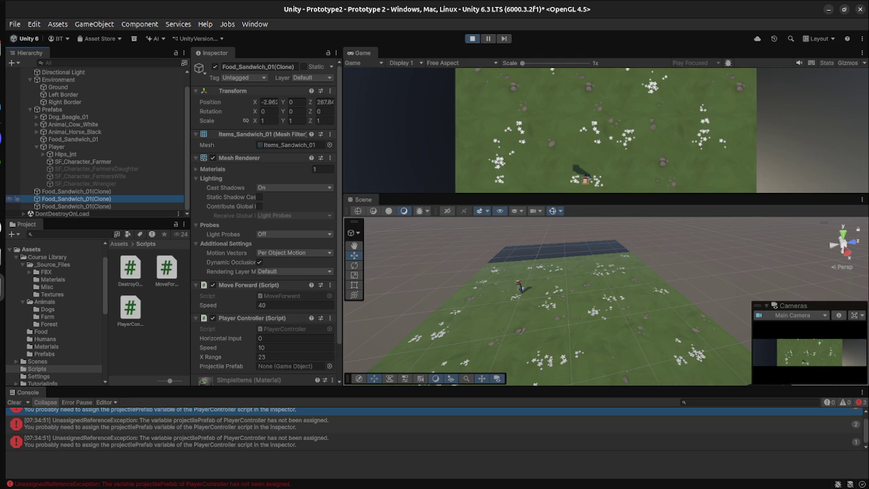
click(75, 147)
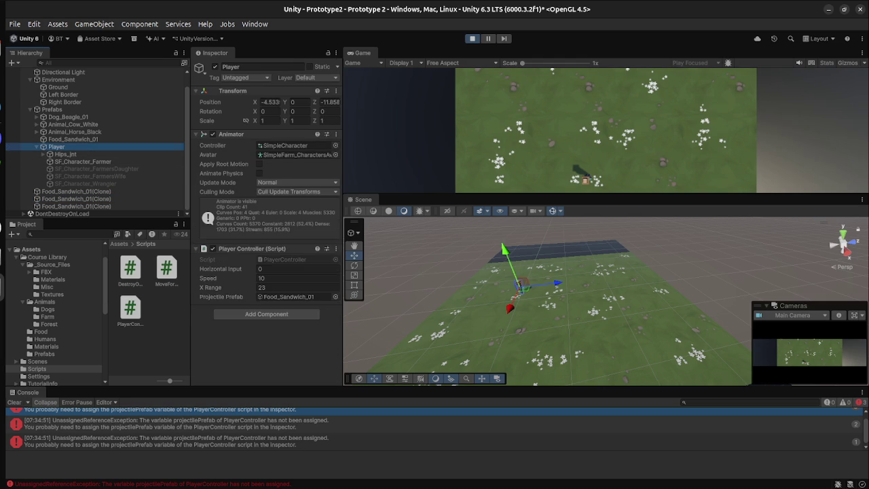
- Fire again, read the unassigned projectilePrefab console error, and stop play mode
key(space)
key(Left)
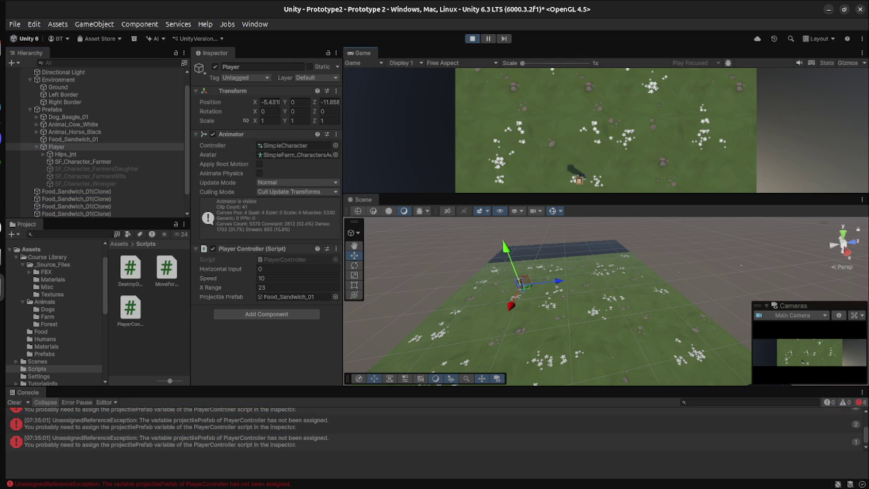
click(169, 415)
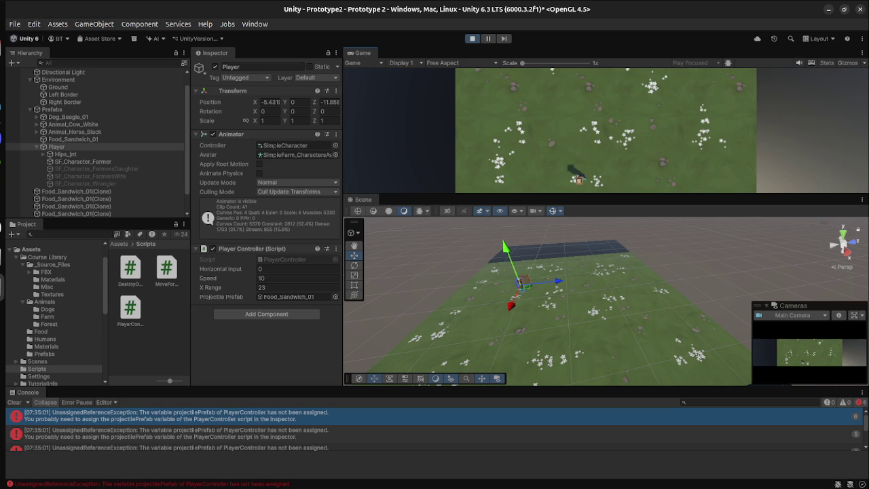
key(ctrl+p)
key(super)
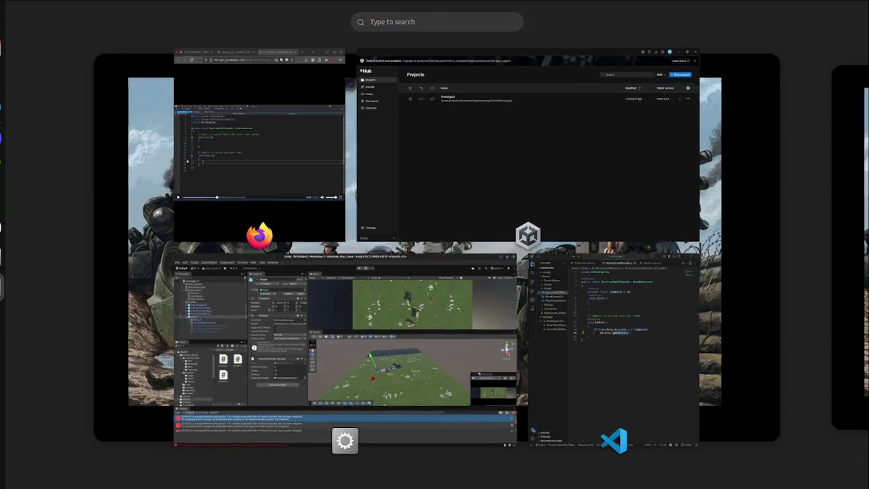
- Drag Food_Sandwich_01 into its own Player Controller's Projectile Prefab field
key(super)
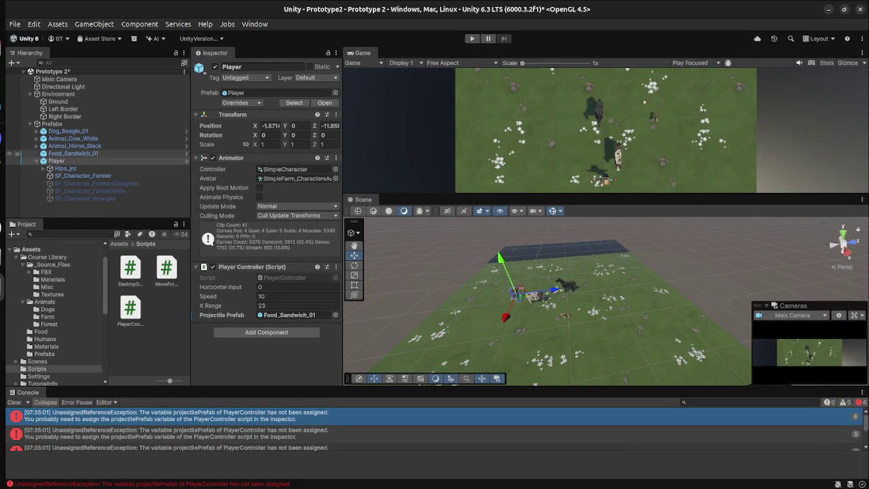
click(72, 153)
scroll(265, 204, down, 2)
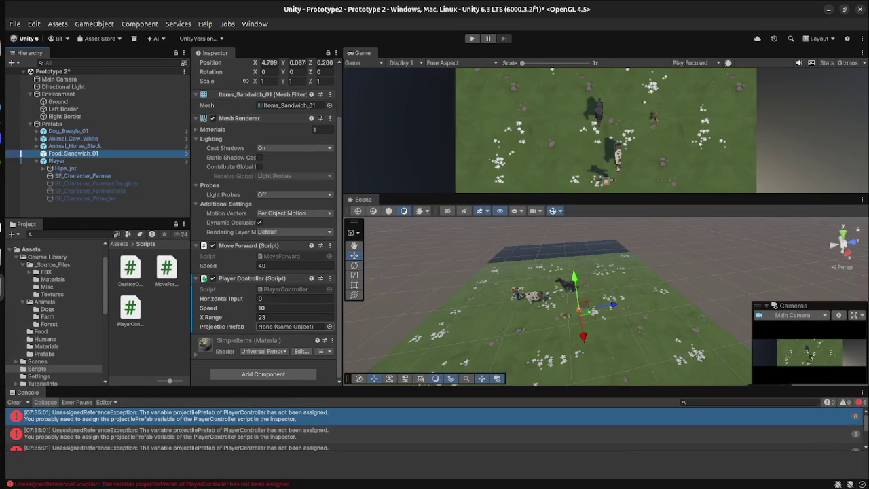
mouse_move(73, 153)
mouse_down()
mouse_move(292, 314)
mouse_move(302, 331)
mouse_up()
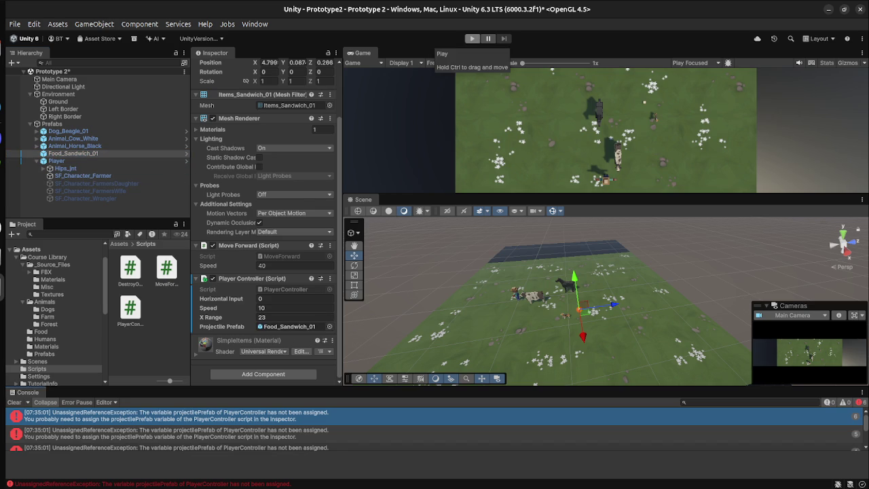
- Run a play test and fire sandwiches, spawning cascading Food_Sandwich_01 clones
click(471, 39)
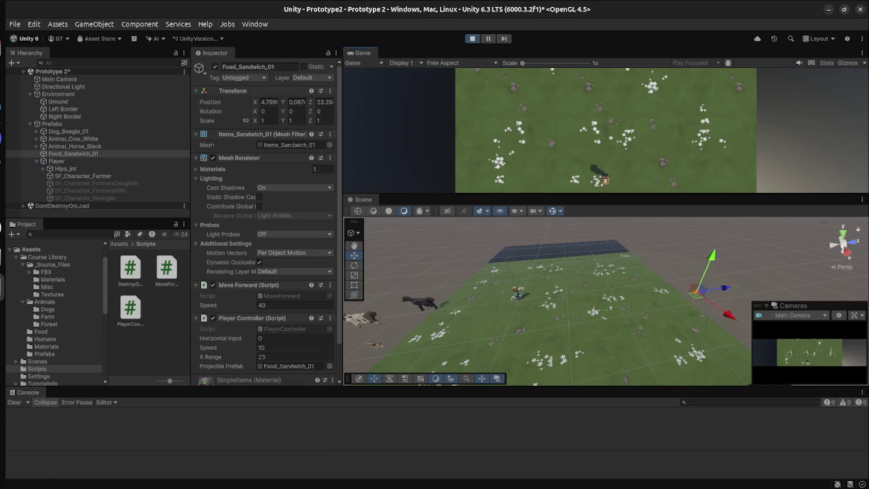
key(space)
key(space)
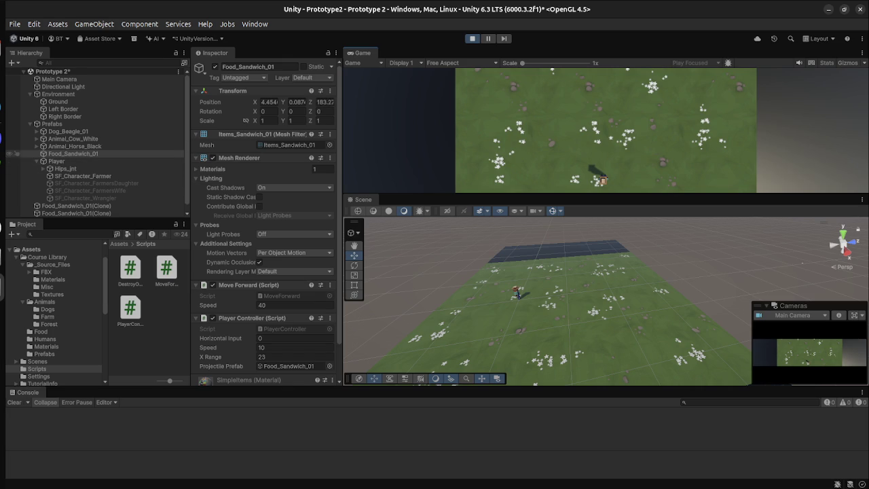
scroll(95, 143, down, 1)
key(space)
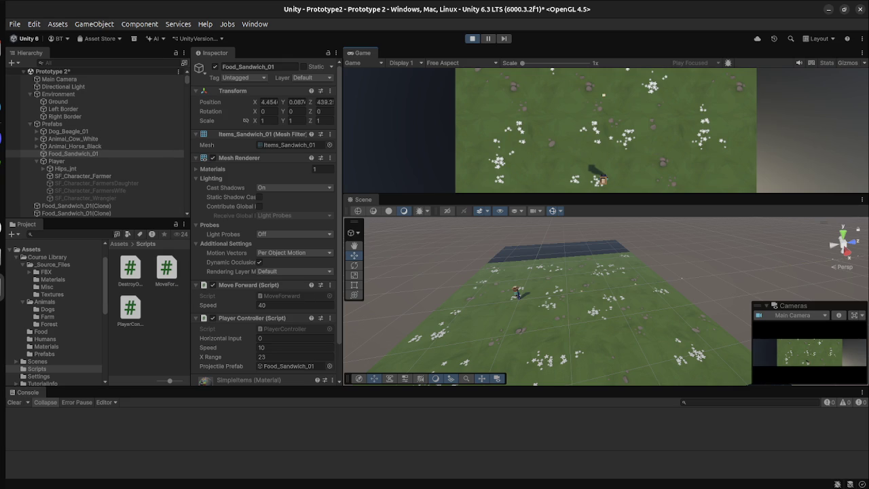
scroll(95, 143, down, 5)
- Select single and ranged clone-of-clone sandwiches in the Hierarchy, then stop play mode
click(88, 103)
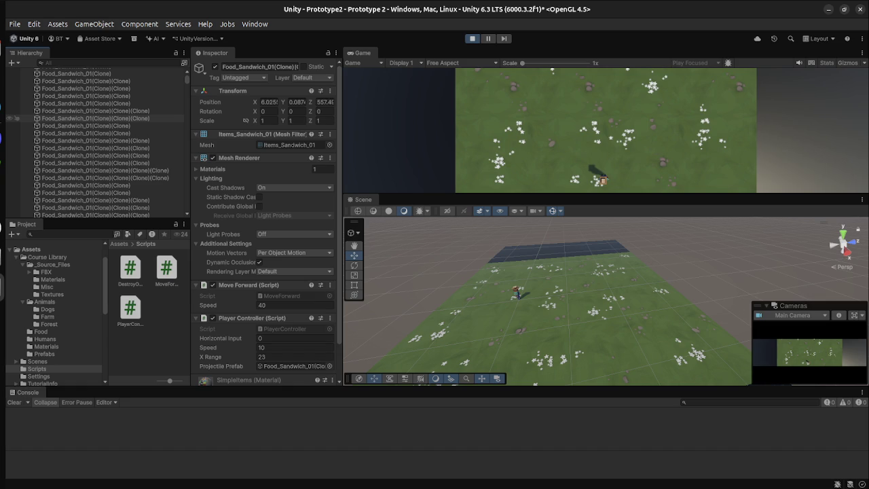
click(95, 118)
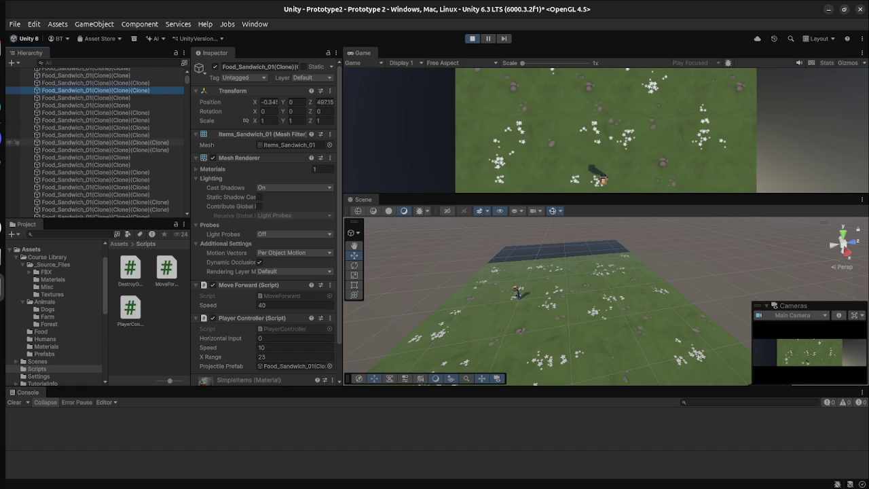
shift+click(95, 174)
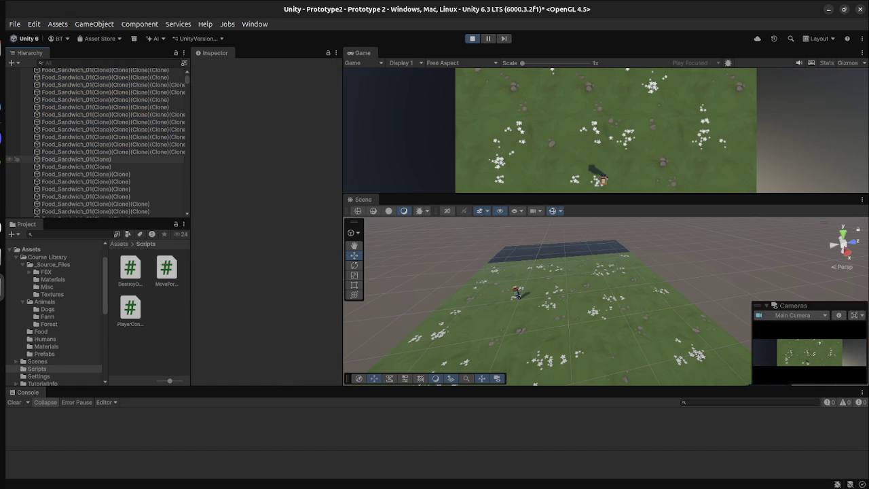
click(102, 98)
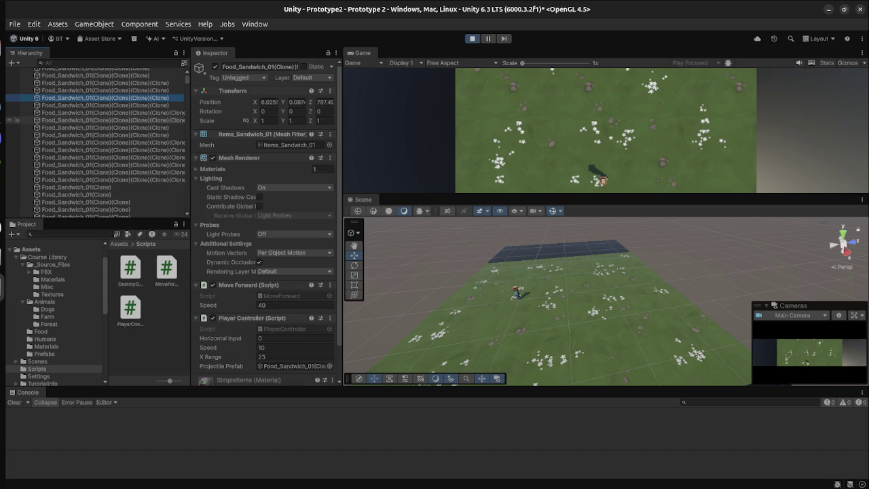
shift+click(76, 194)
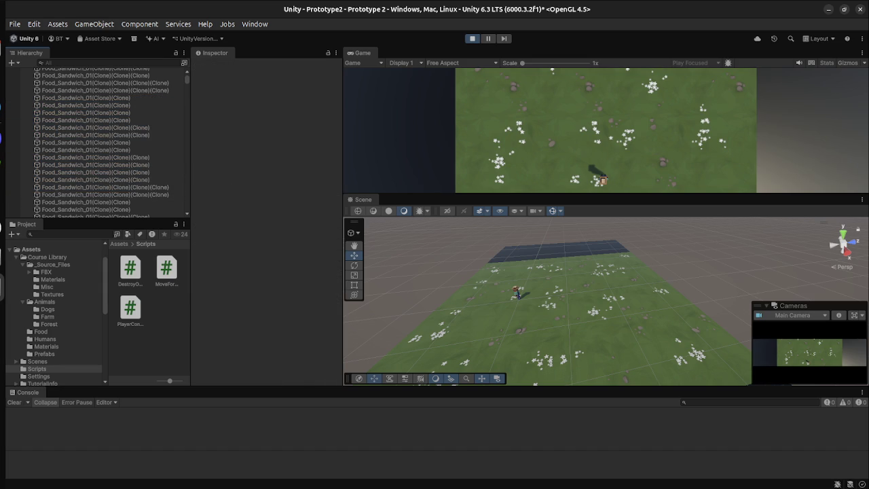
key(ctrl+p)
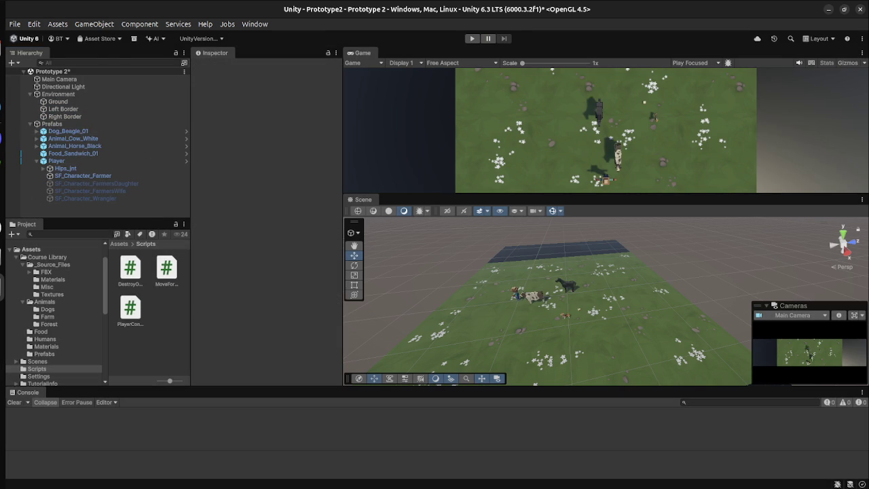
key(super)
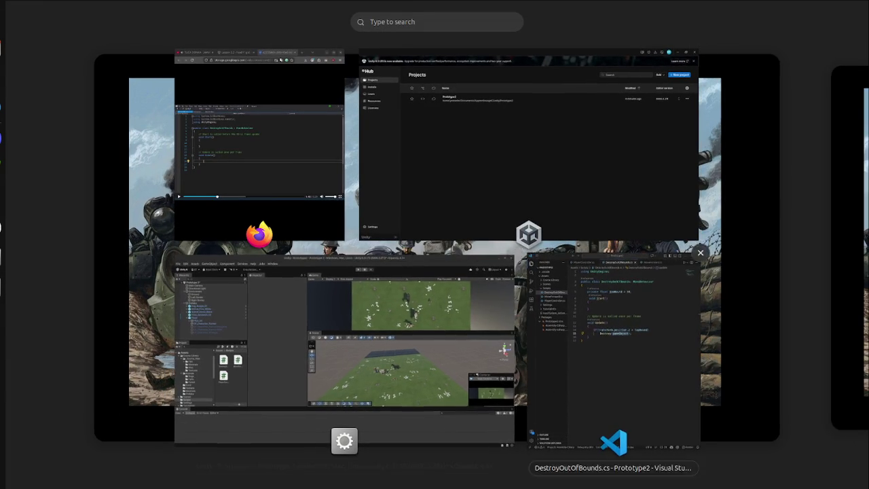
- Skip the tutorial video ahead to about 1:32 and play it, then return to Unity
click(258, 136)
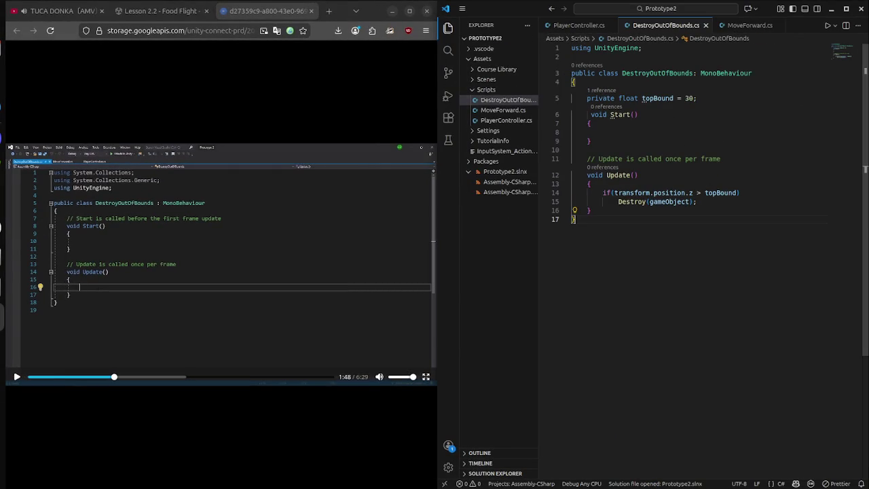
key(super)
key(super)
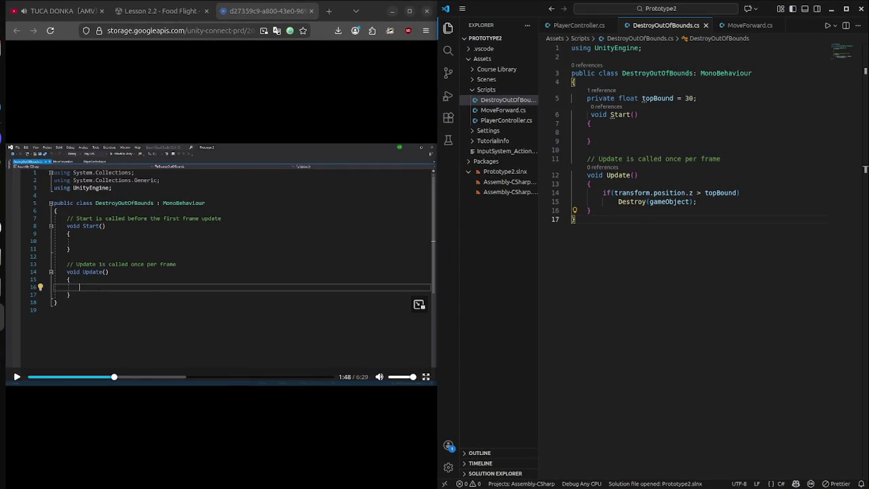
key(Right)
key(Right)
key(Right)
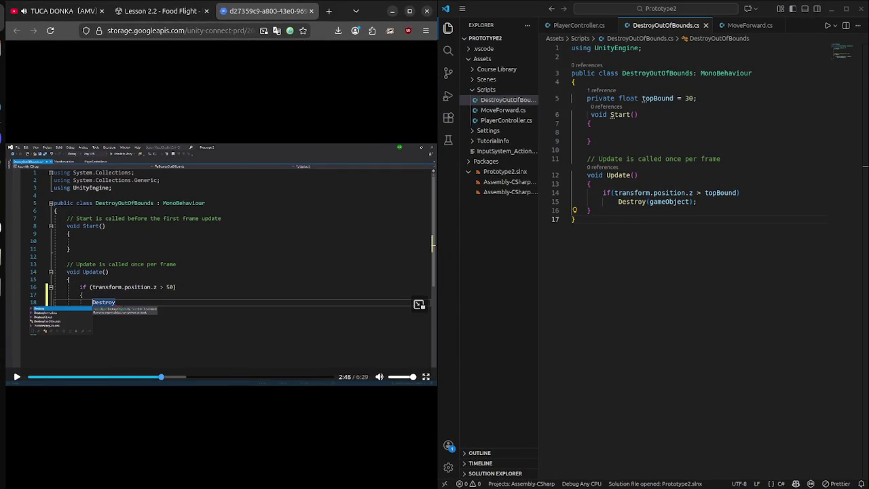
key(Right)
key(Right)
key(space)
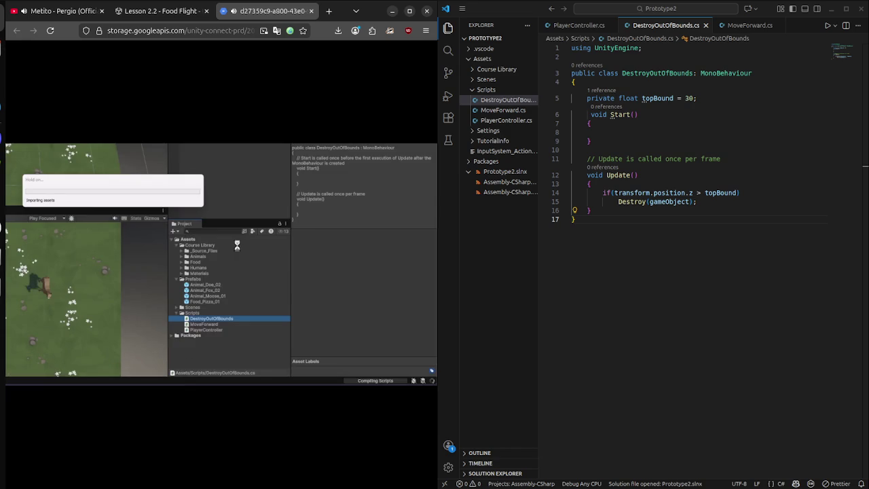
mouse_move(303, 293)
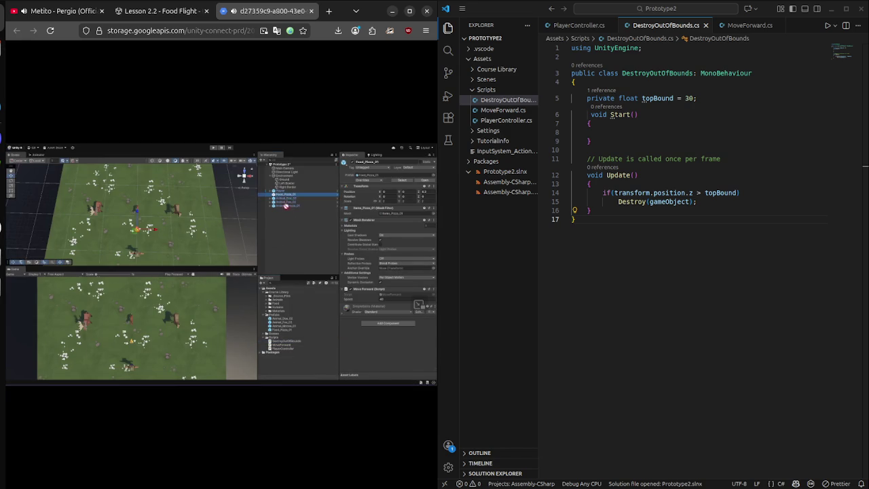
key(super)
click(224, 353)
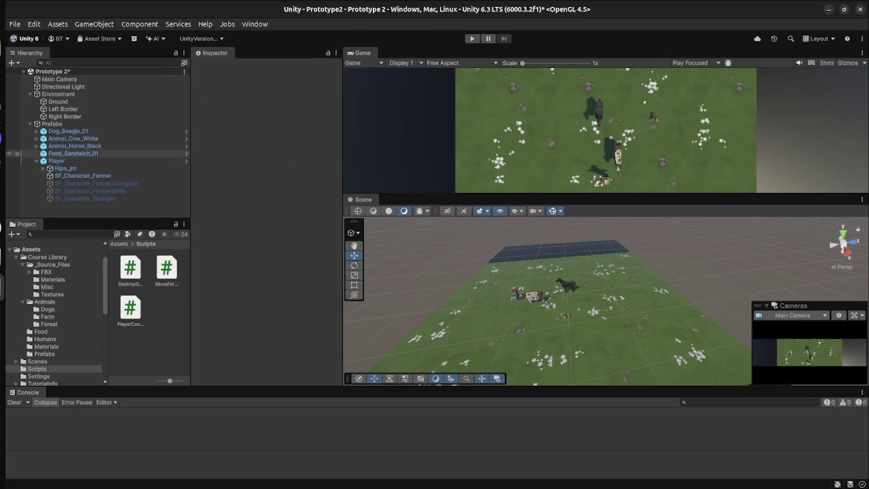
- Remove the Player Controller component from Food_Sandwich_01
click(73, 153)
scroll(265, 271, down, 5)
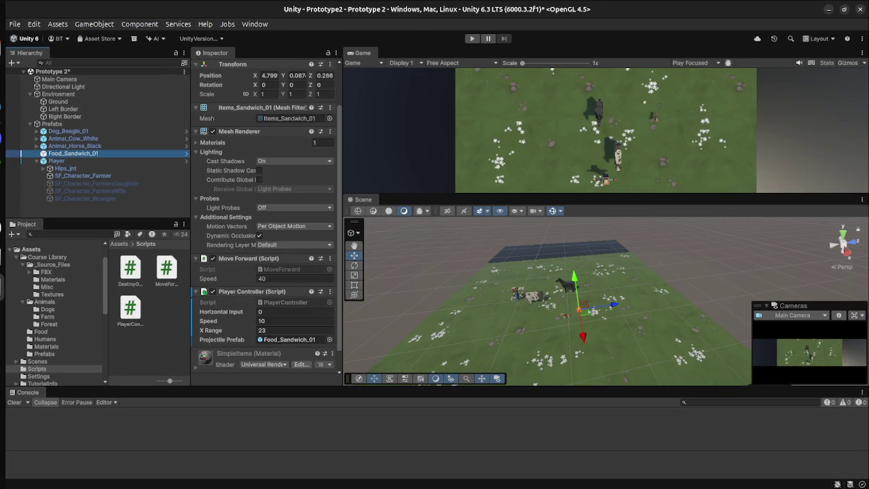
click(330, 269)
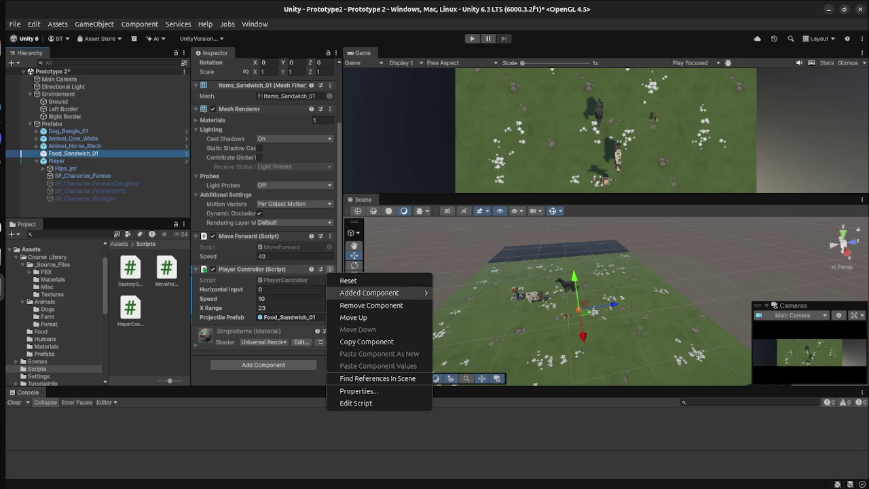
key(Escape)
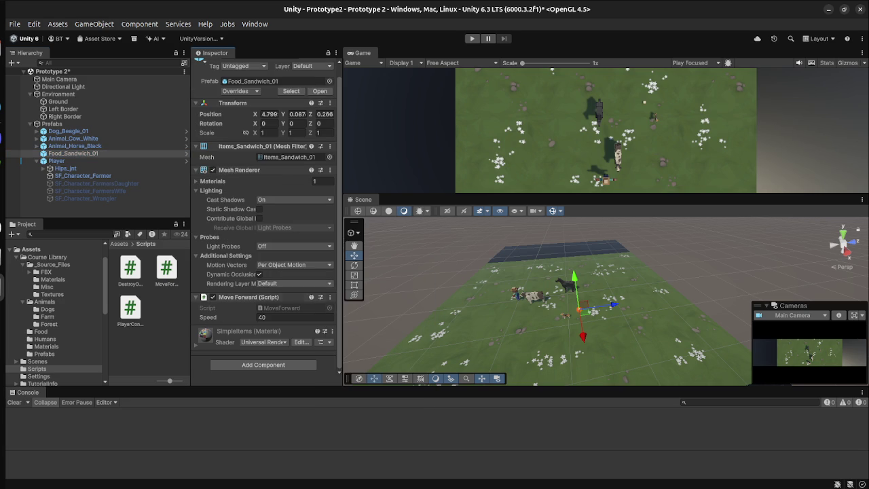
- Switch back and forth between the tutorial video and the Unity editor
key(super)
click(419, 305)
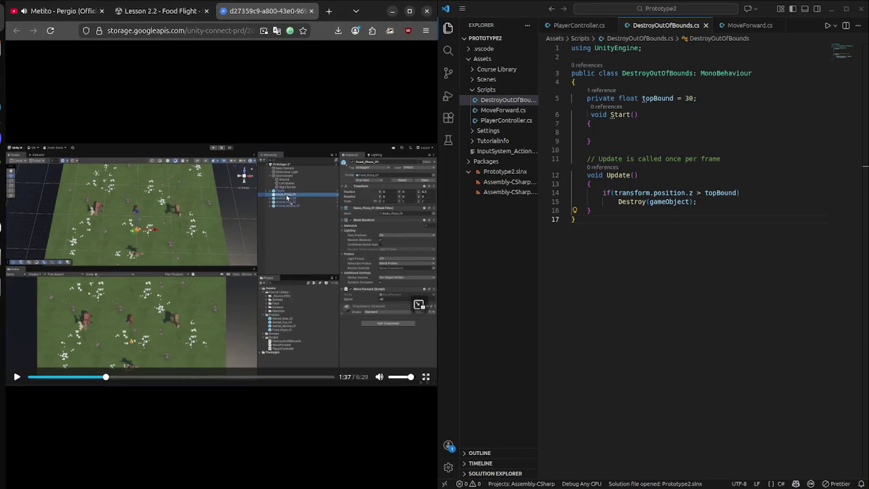
key(super)
click(419, 305)
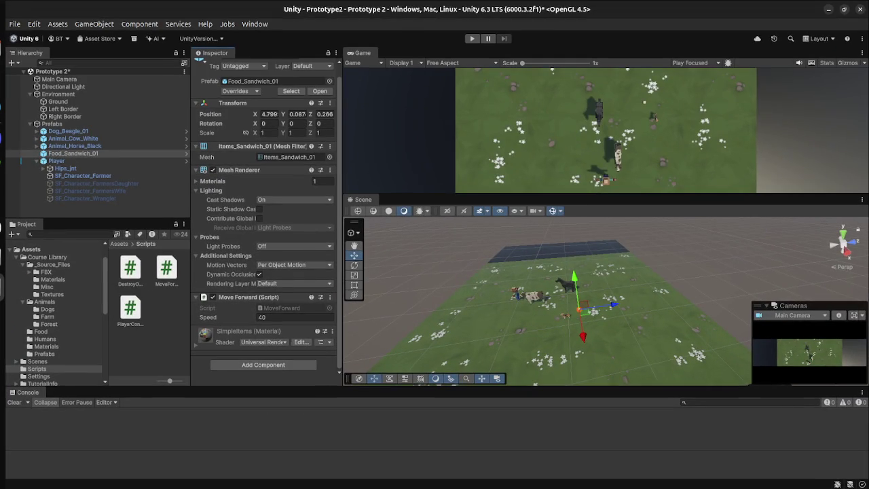
key(super)
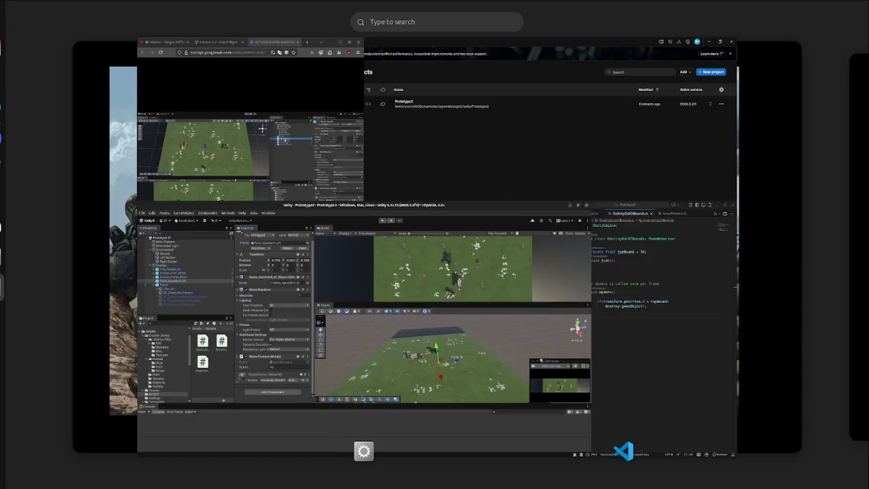
click(419, 305)
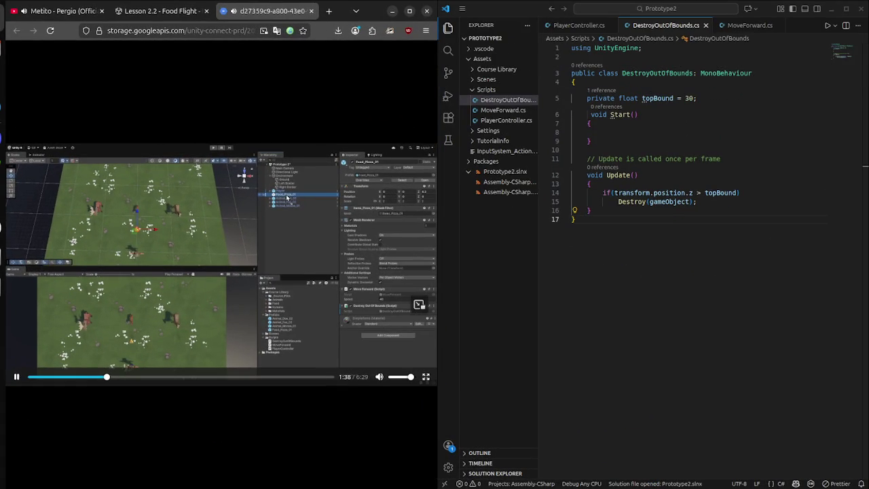
key(super)
click(344, 333)
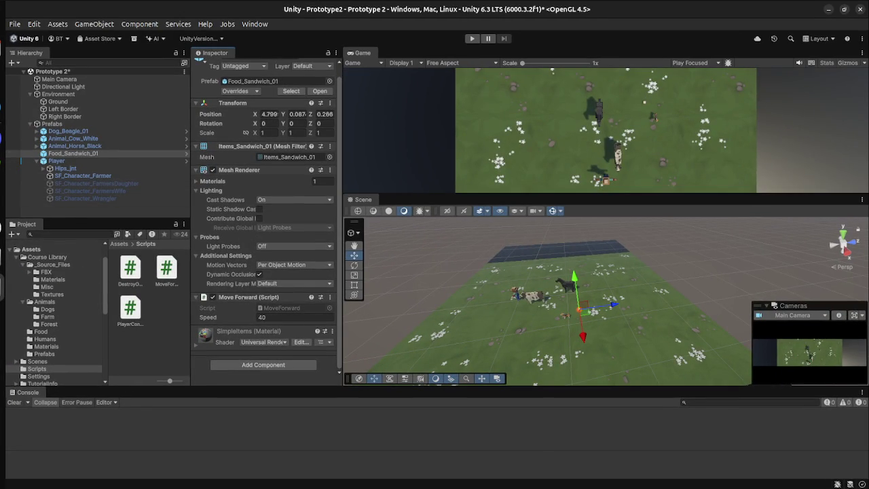
- Attach the DestroyOutOfBounds script to Food_Sandwich_01 below Move Forward
mouse_move(130, 268)
mouse_down()
mouse_move(238, 314)
mouse_move(278, 367)
mouse_up()
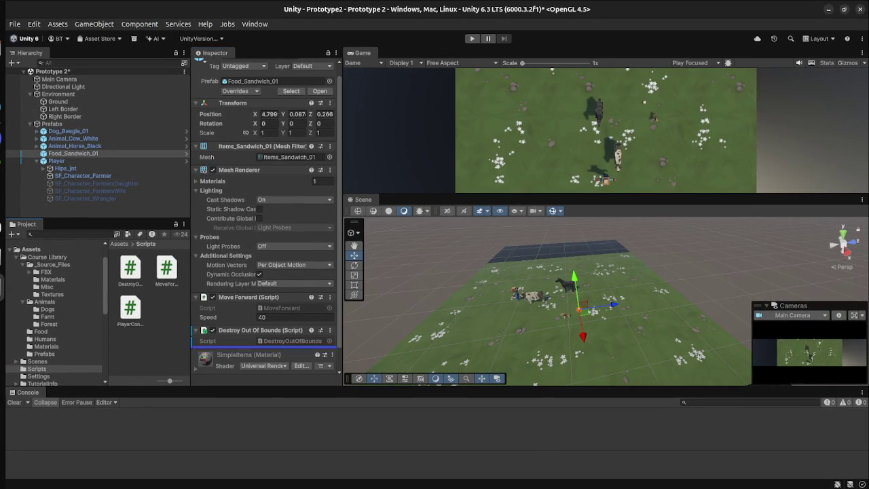
key(super)
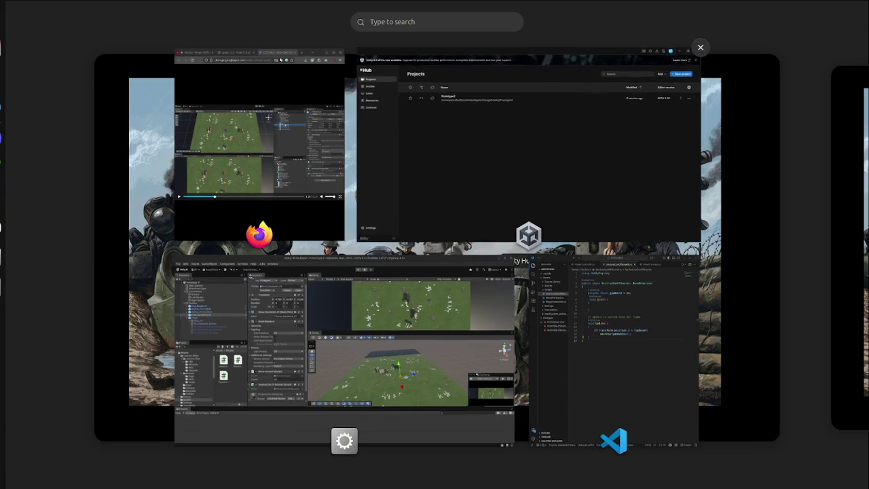
click(344, 332)
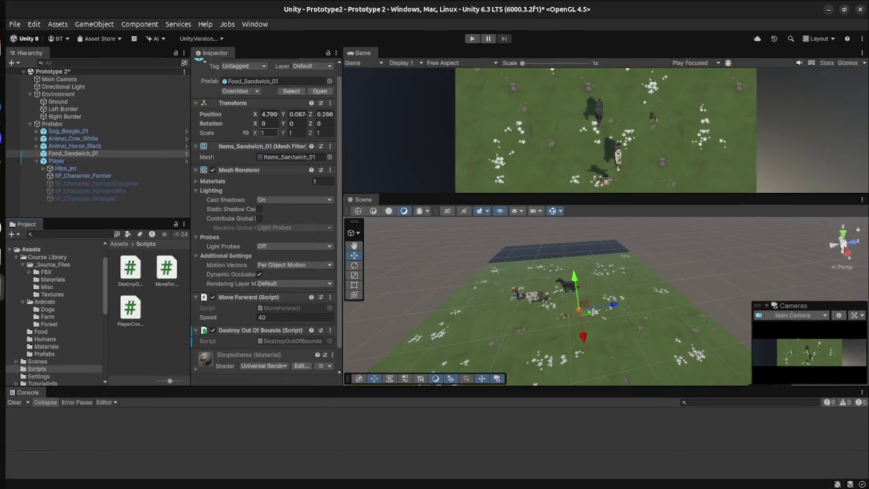
- Resume the tutorial video and skip ahead to its code
key(super)
click(259, 149)
key(space)
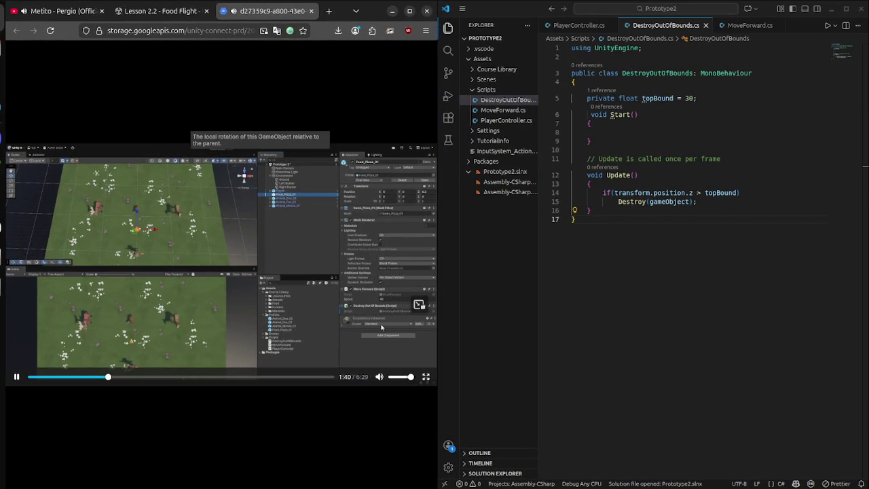
key(Right)
key(Right)
key(Right)
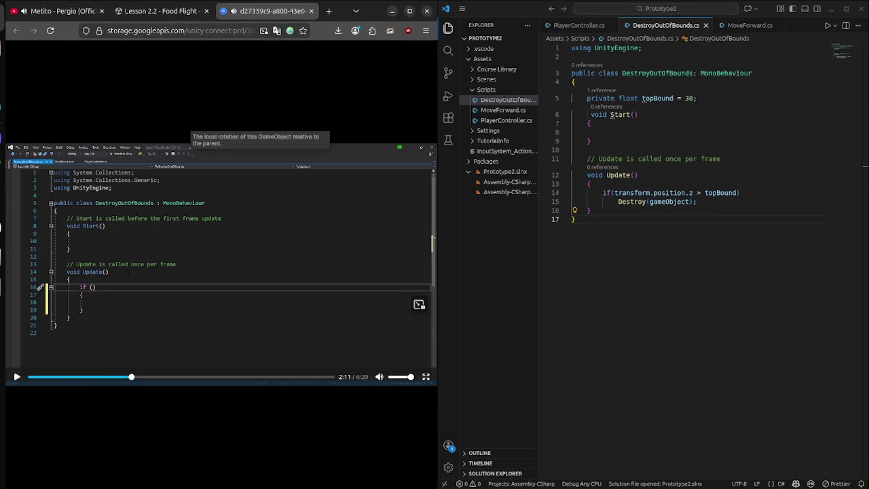
- Return to Unity and start a new play test
key(super)
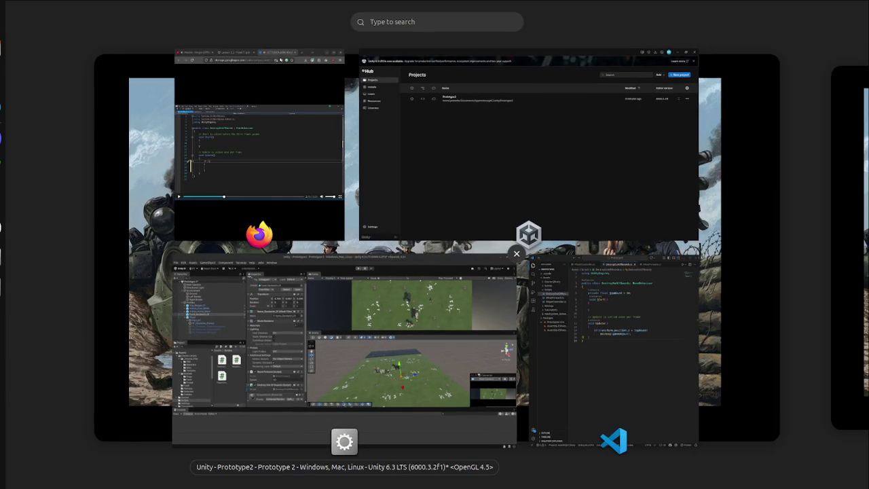
click(344, 332)
key(ctrl+p)
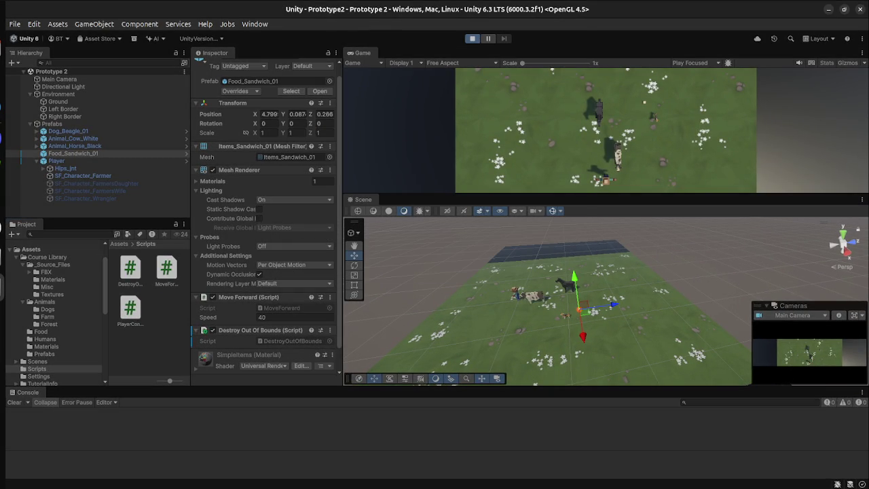
- Play-test the scene steering the farmer left, stop it, and inspect Player's Food_Sandwich_01 projectile
click(57, 101)
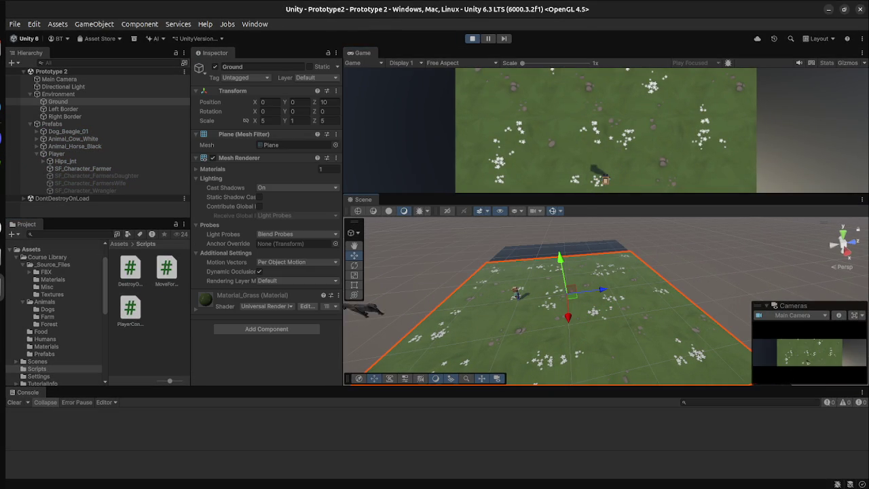
key(Left)
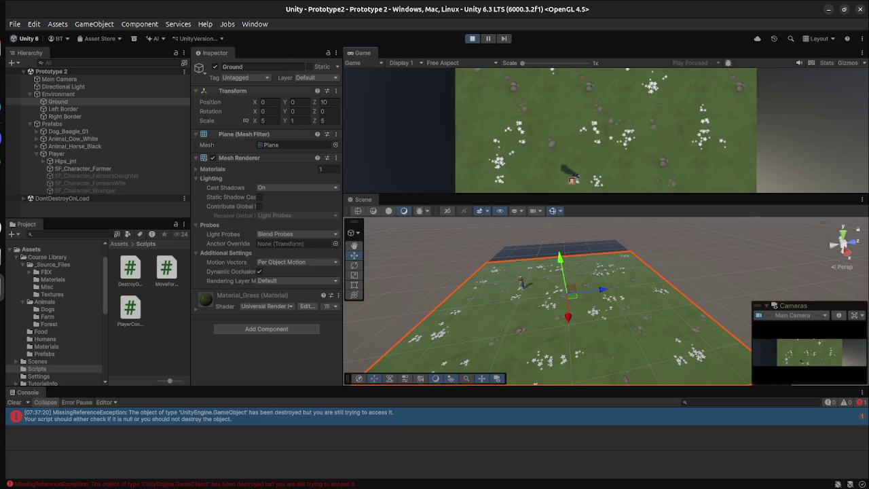
key(ctrl+p)
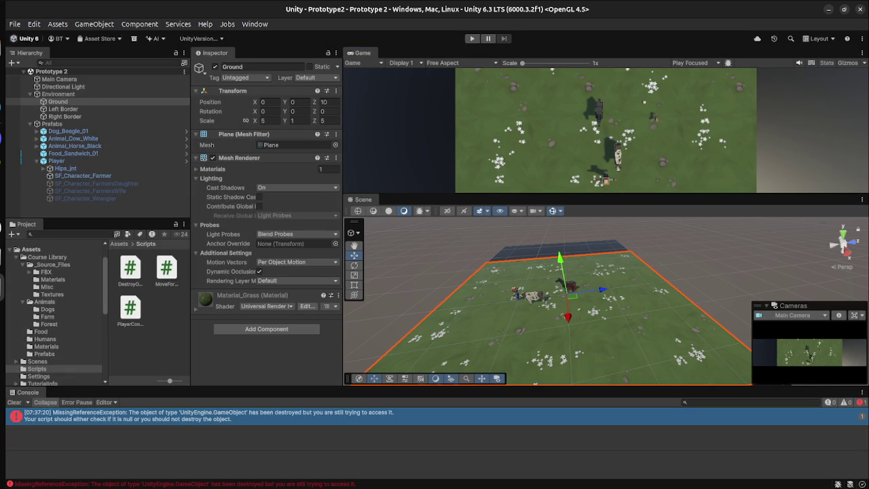
click(61, 161)
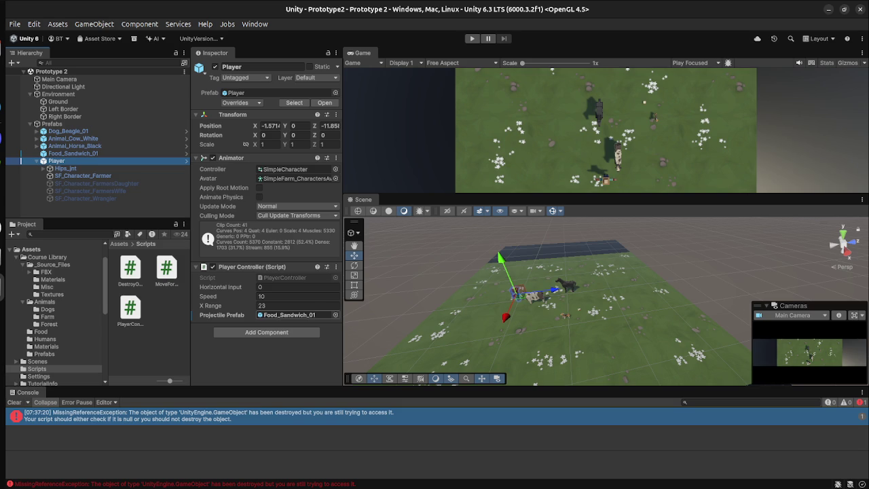
- Toggle the Activities window overview away from and back to the Unity editor
key(super)
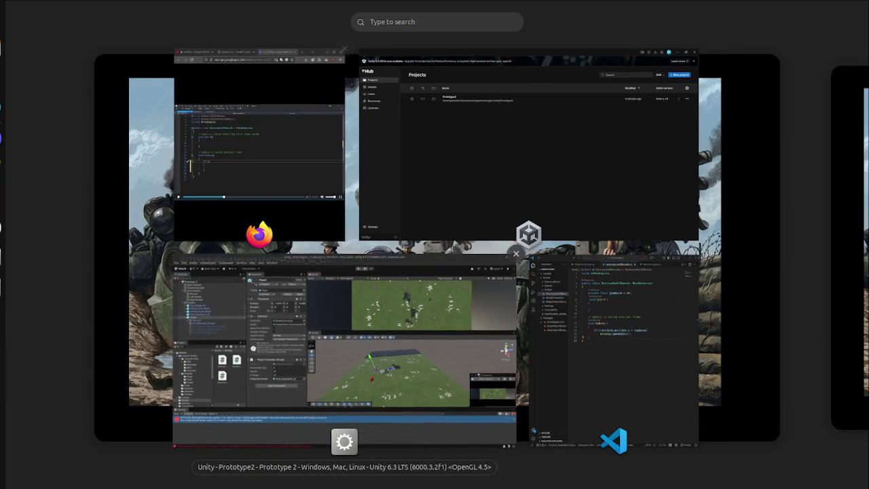
key(super)
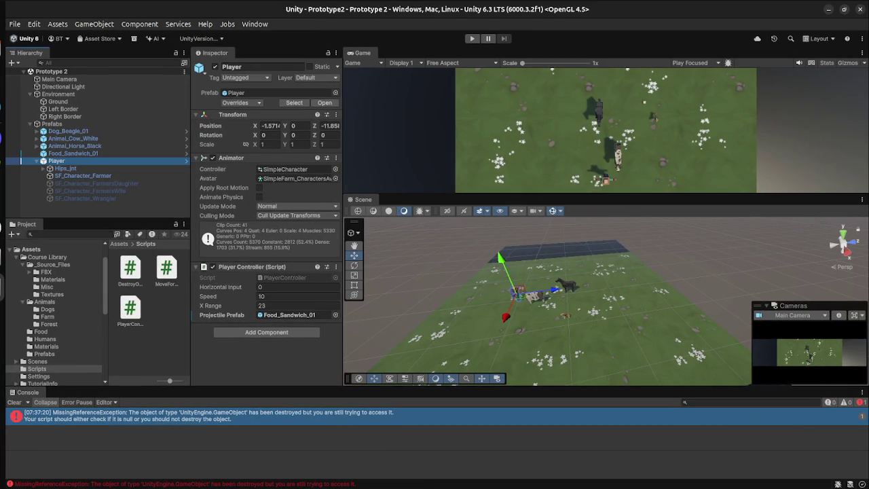
key(super)
key(super)
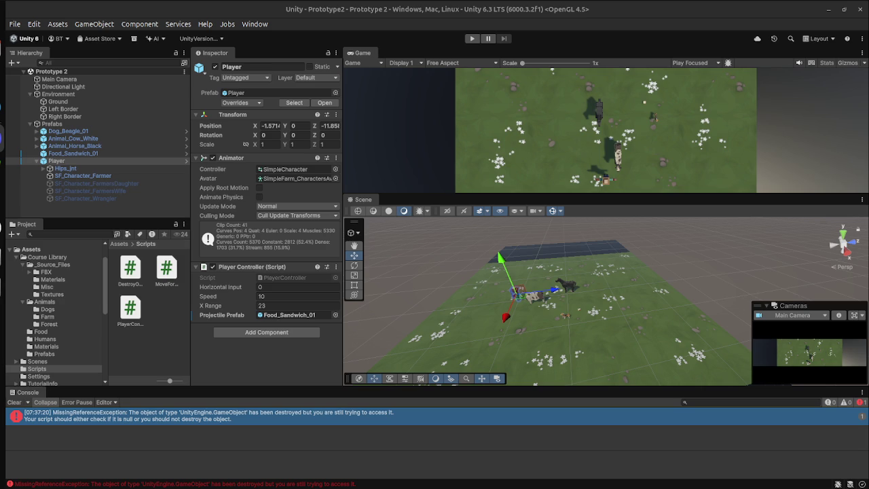
- Bring Firefox's step 6 lesson video, paused at 2:11, to the front in place of Unity
key(super)
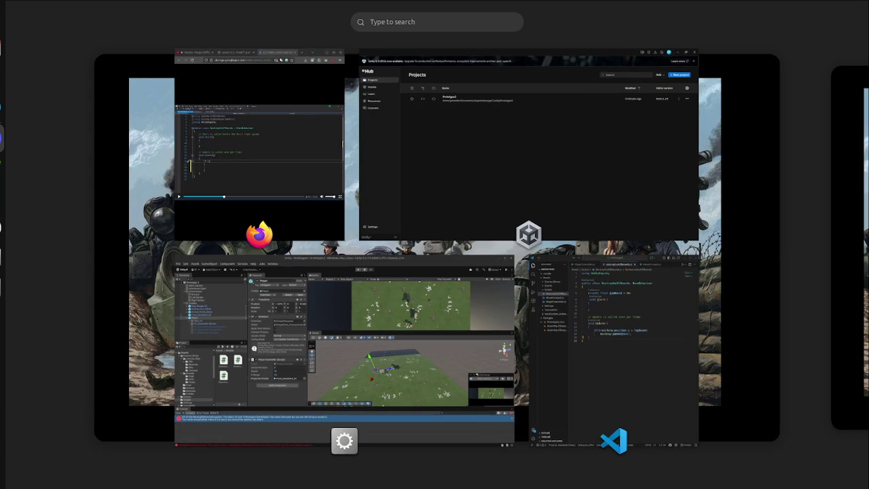
click(336, 197)
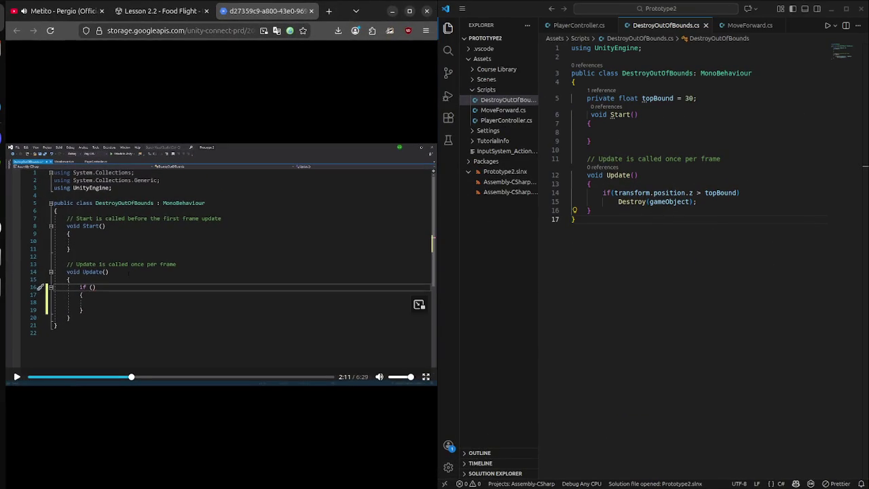
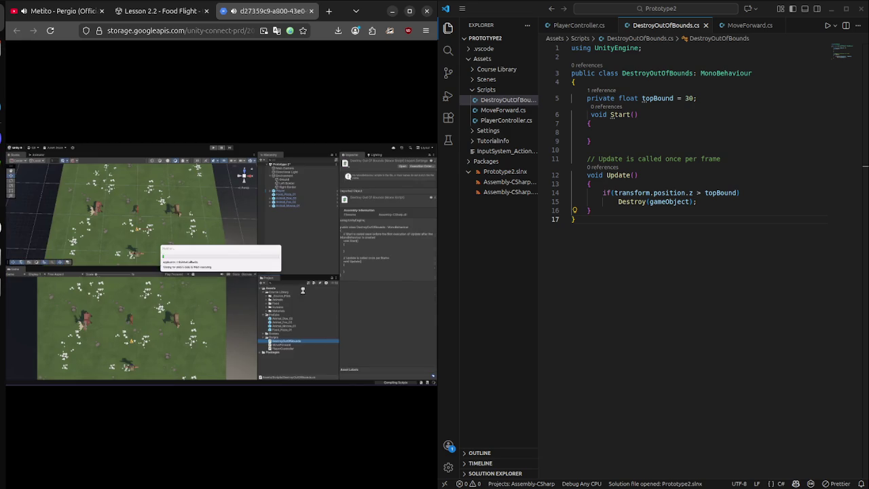
- Resume the Firefox lesson video from 1:38, then bring the Unity editor to the front
key(super)
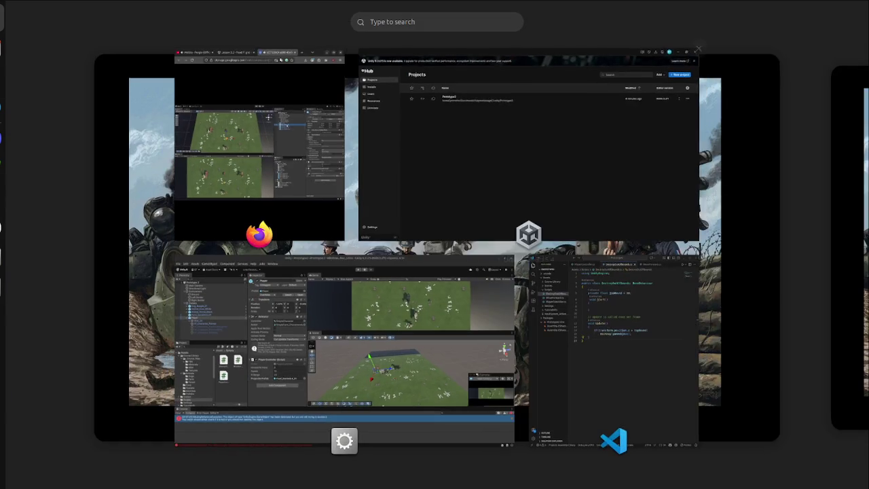
key(super)
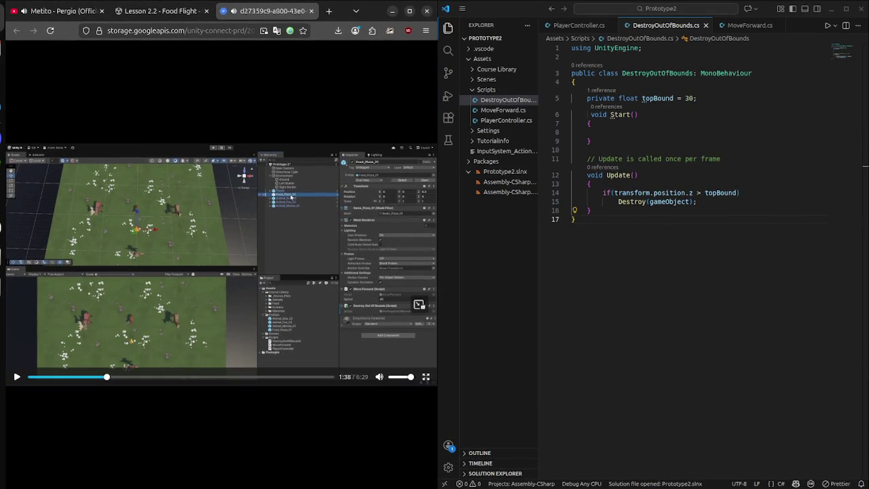
key(super)
key(super)
key(space)
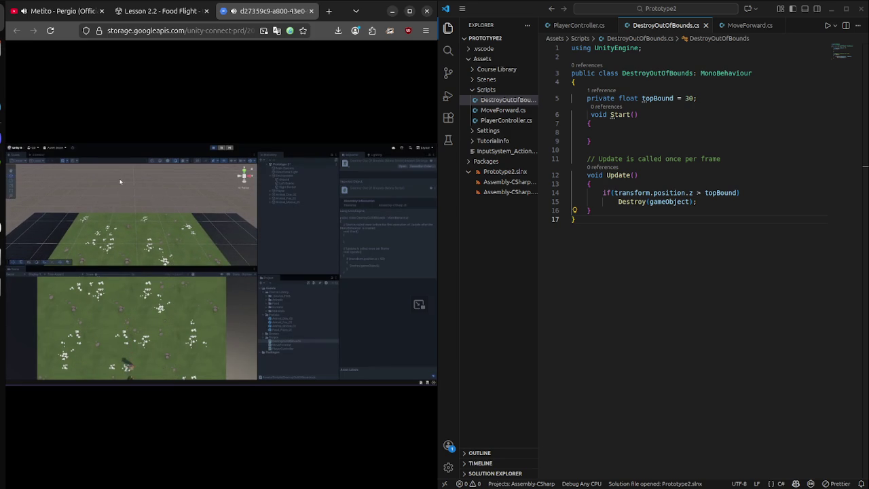
key(super)
click(416, 305)
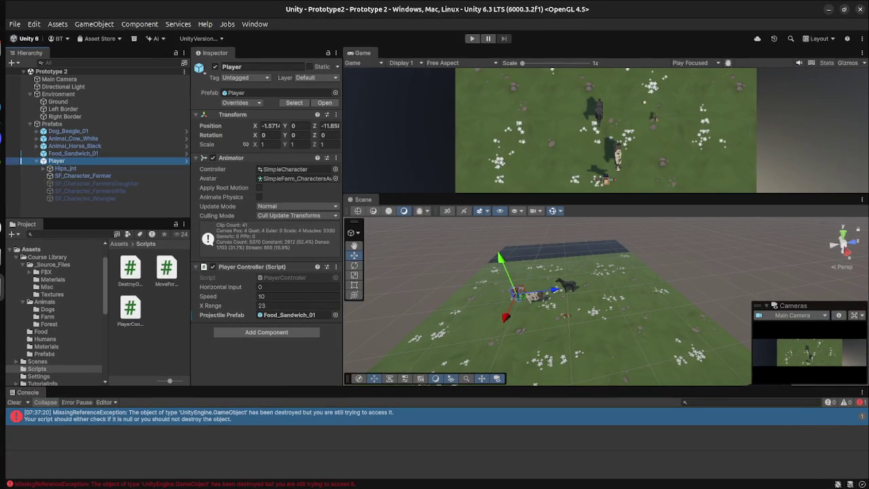
- Attach the MoveForward script to the Player with Speed 10 and save the scene
key(super)
key(super)
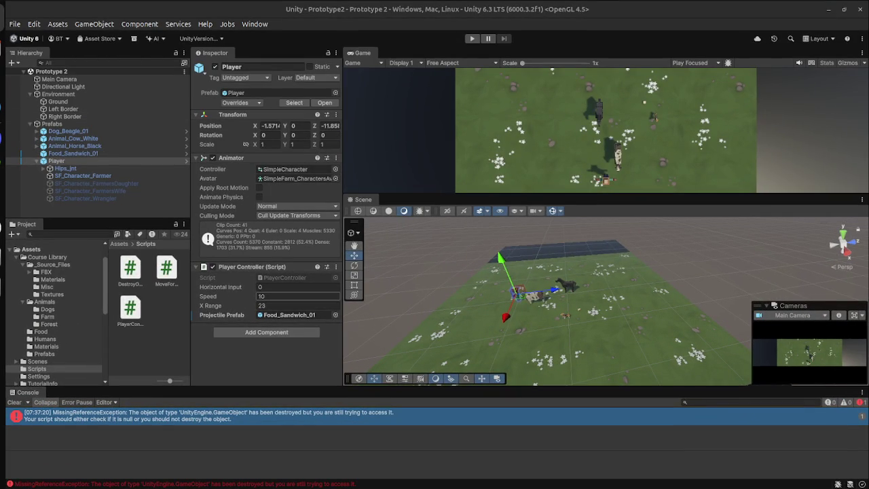
drag(166, 269, 290, 340)
click(299, 348)
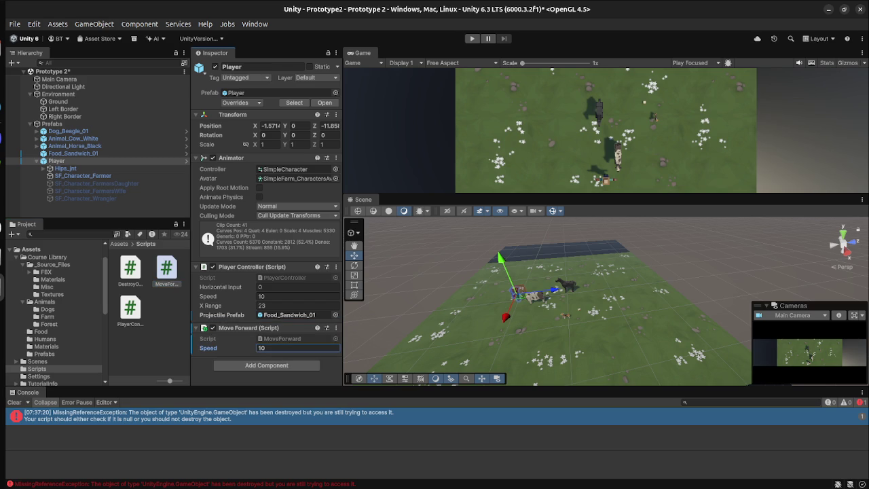
key(ctrl+s)
- Play-test the scene, remove Move Forward from the Player during play, then stop
key(ctrl+p)
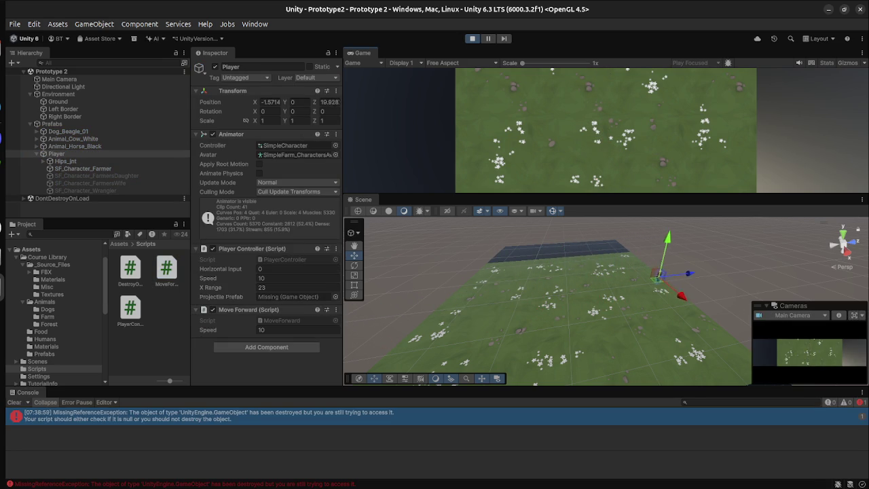
click(335, 309)
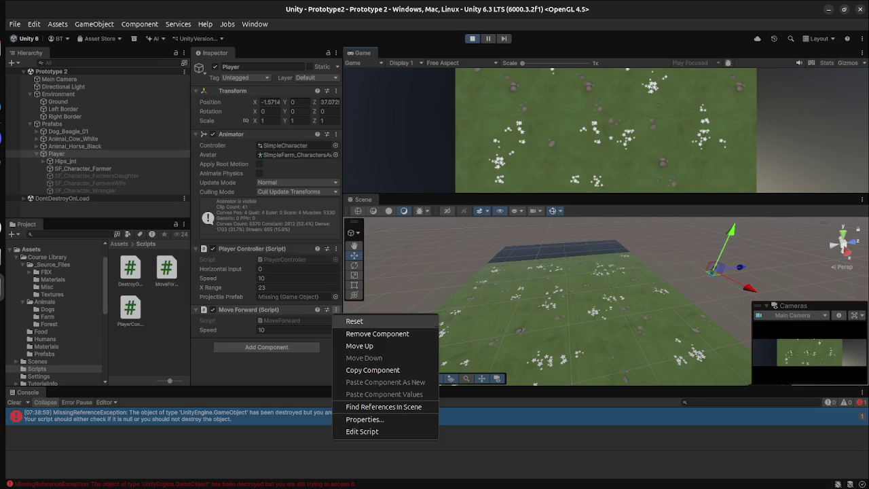
click(363, 332)
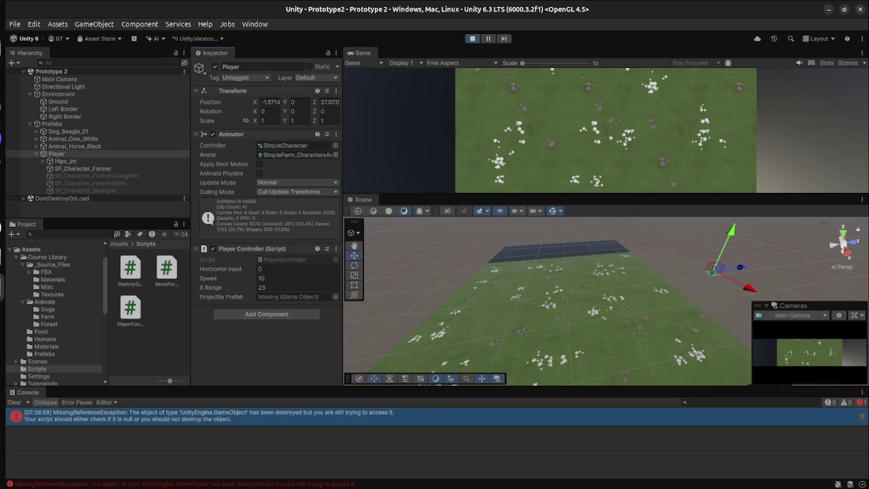
key(ctrl+p)
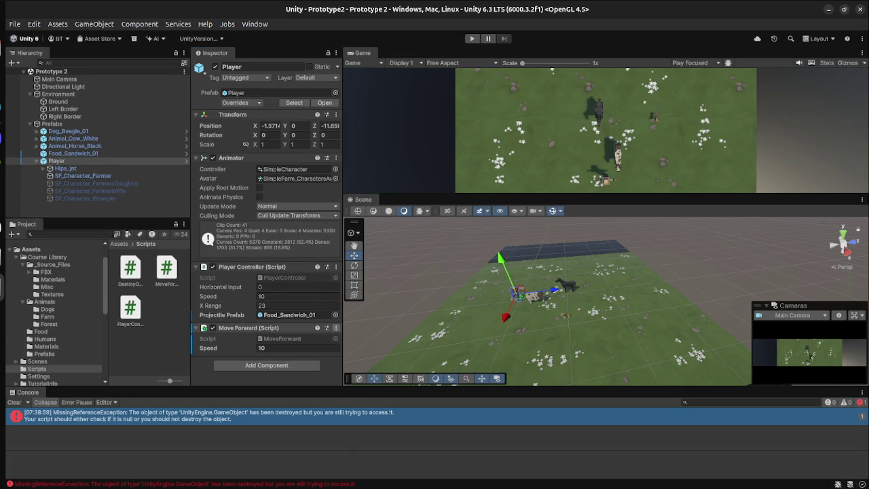
- Remove the Move Forward component from the Player and save the scene
click(335, 327)
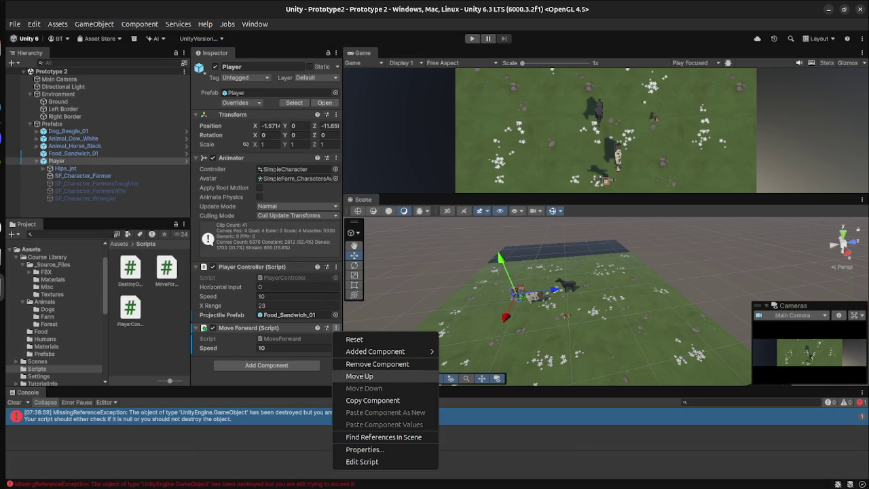
click(377, 363)
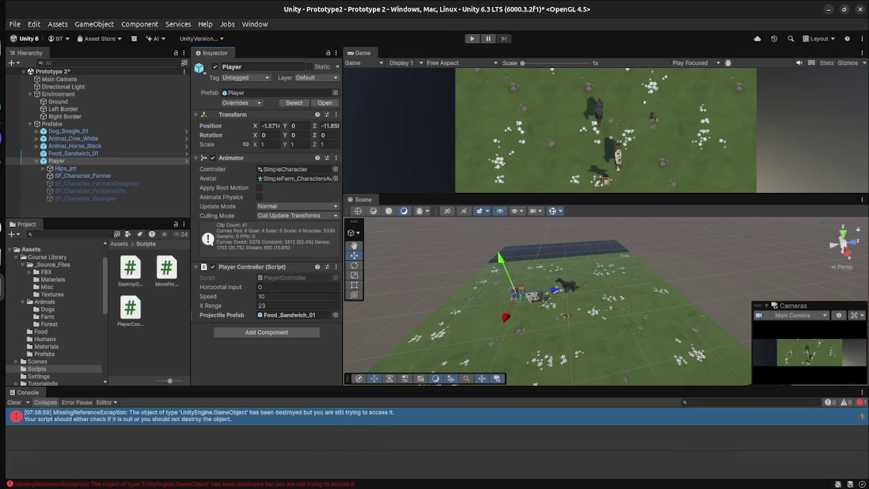
key(ctrl+s)
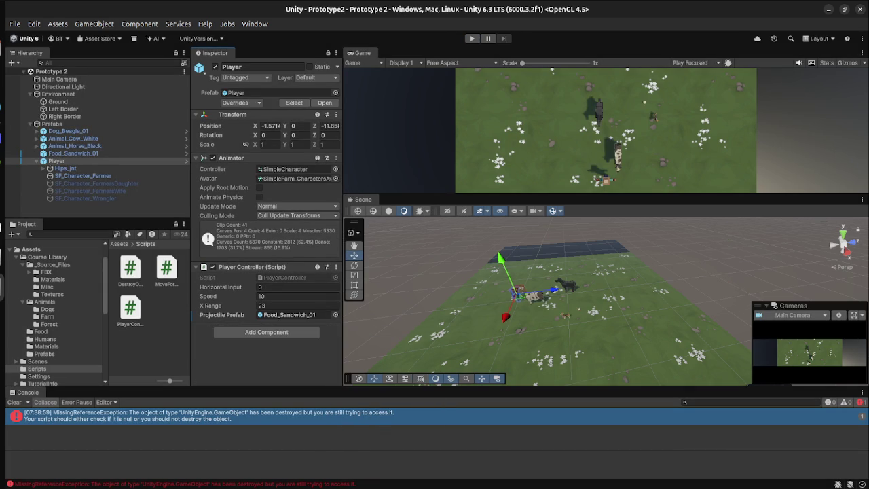
- Assign Food_Sandwich_01 as the Player's Projectile Prefab
click(73, 153)
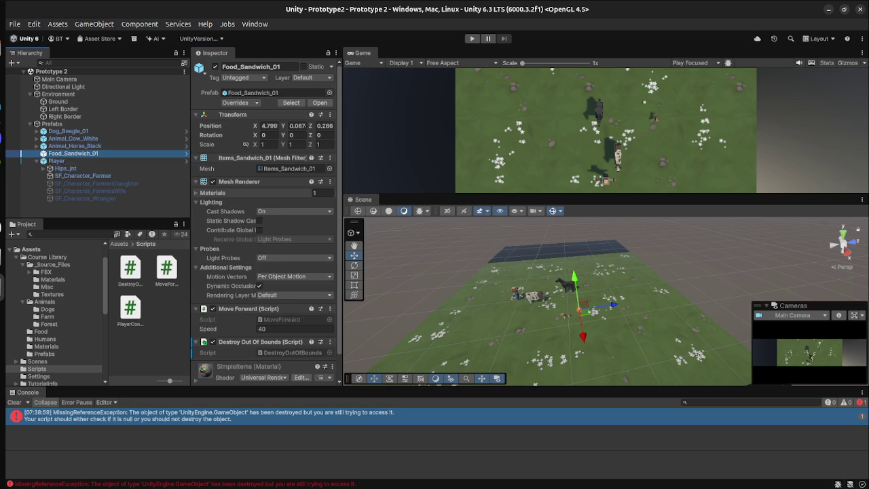
scroll(265, 272, down, 2)
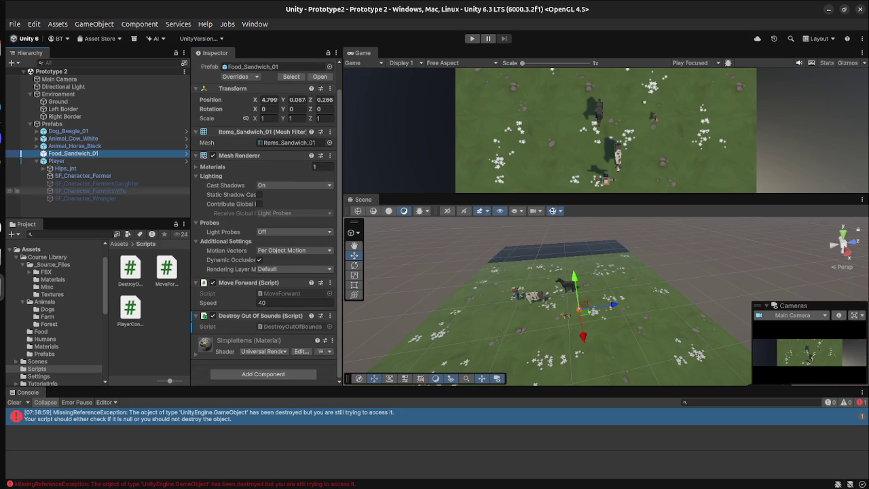
click(57, 161)
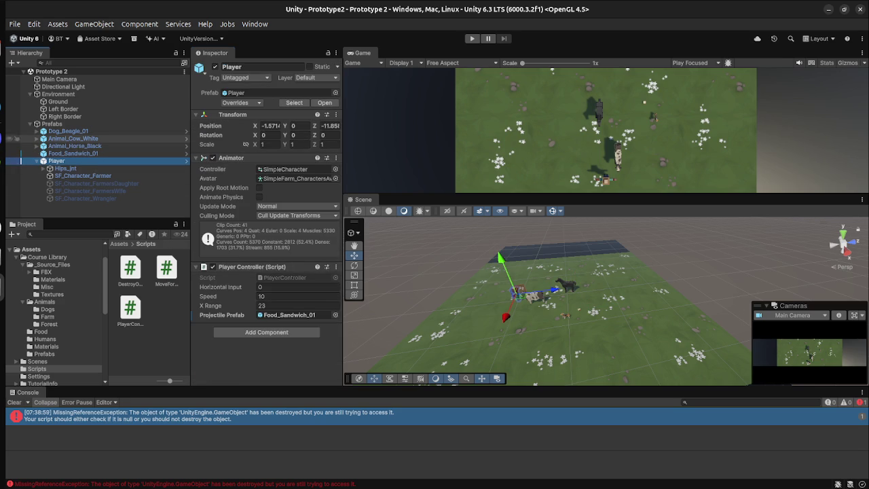
mouse_move(71, 154)
mouse_down()
mouse_move(256, 263)
mouse_move(291, 315)
mouse_up()
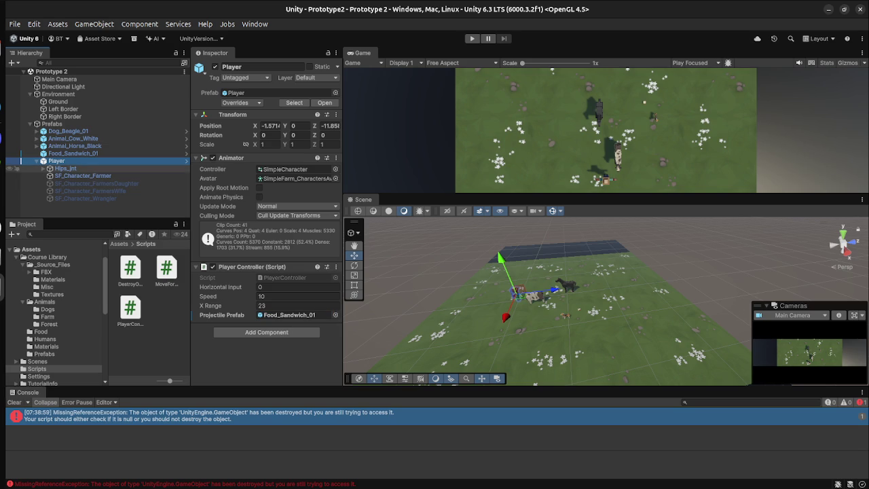
- Check Food_Sandwich_01's components and locate its DestroyOutOfBounds script in the project
click(71, 154)
scroll(264, 224, down, 1)
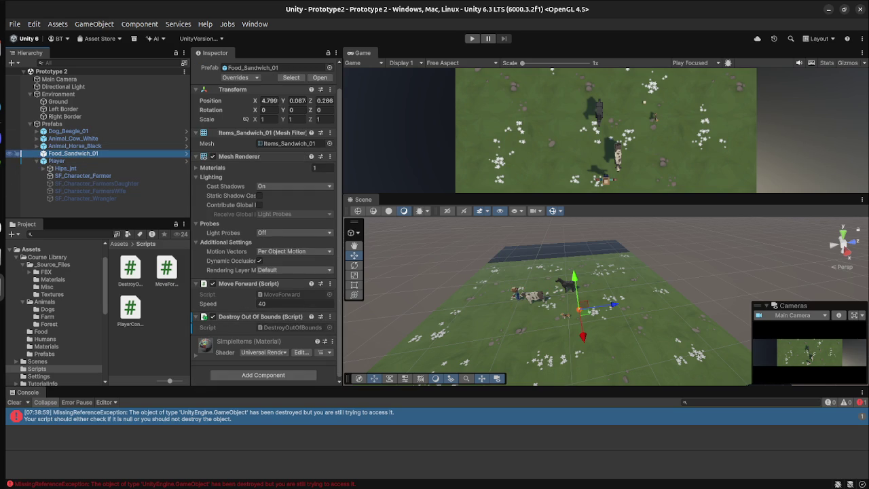
click(292, 327)
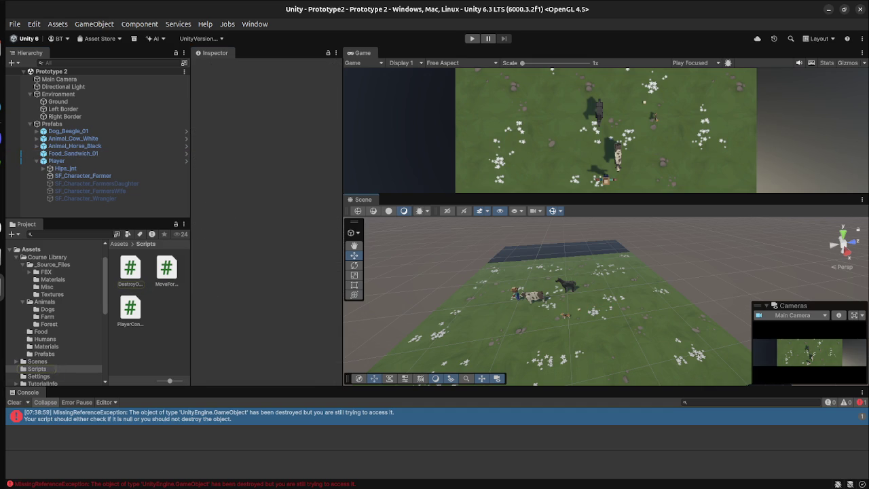
click(73, 154)
key(super)
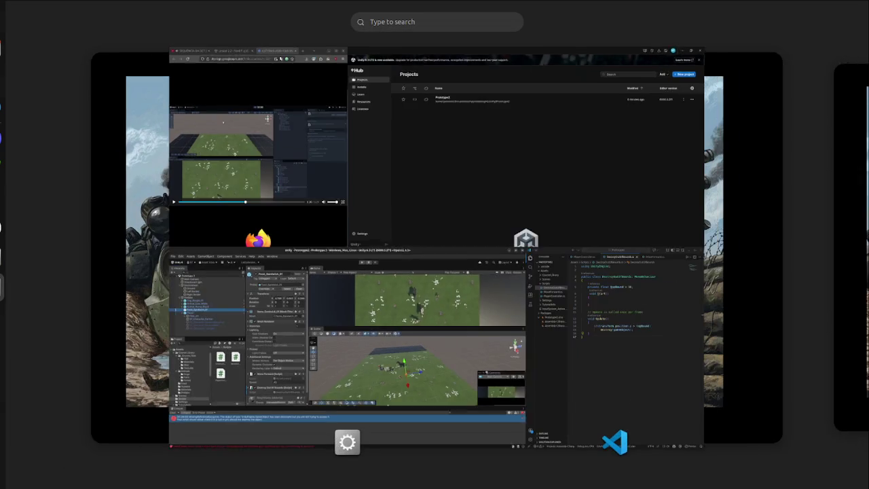
- Skip the Firefox lesson video ahead from 3:26 to about 4:08
click(258, 156)
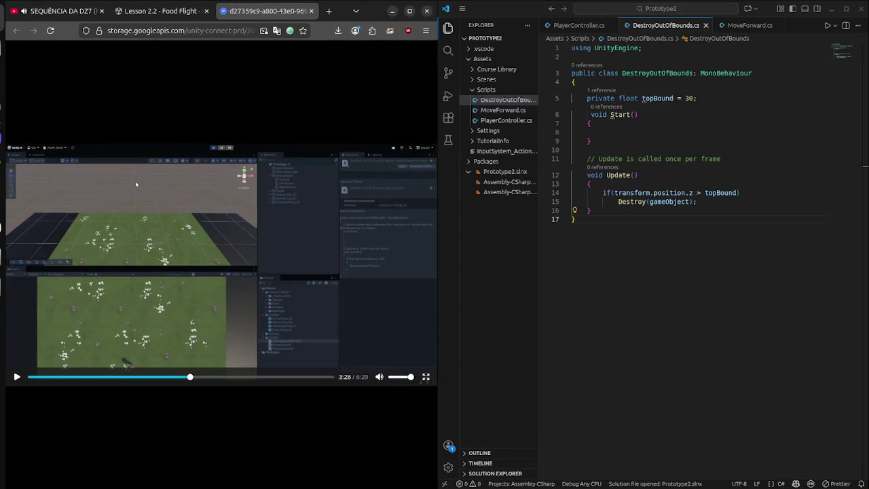
key(Right)
key(Right)
key(Right)
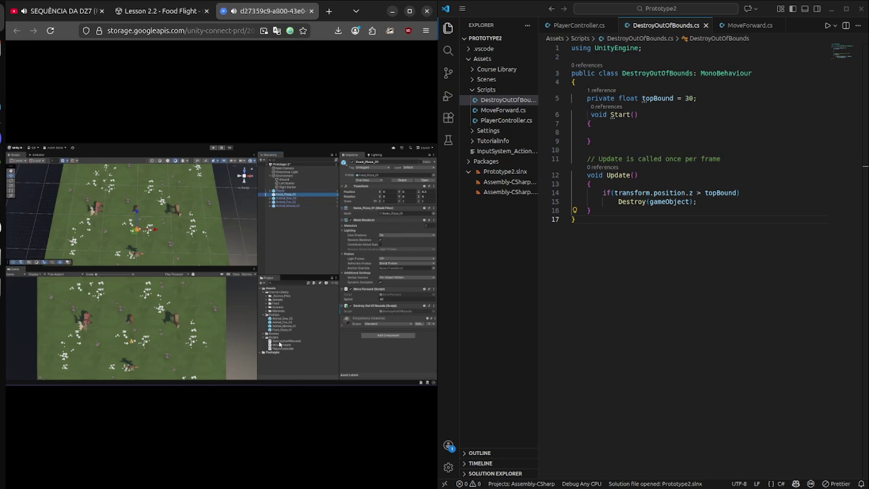
key(super)
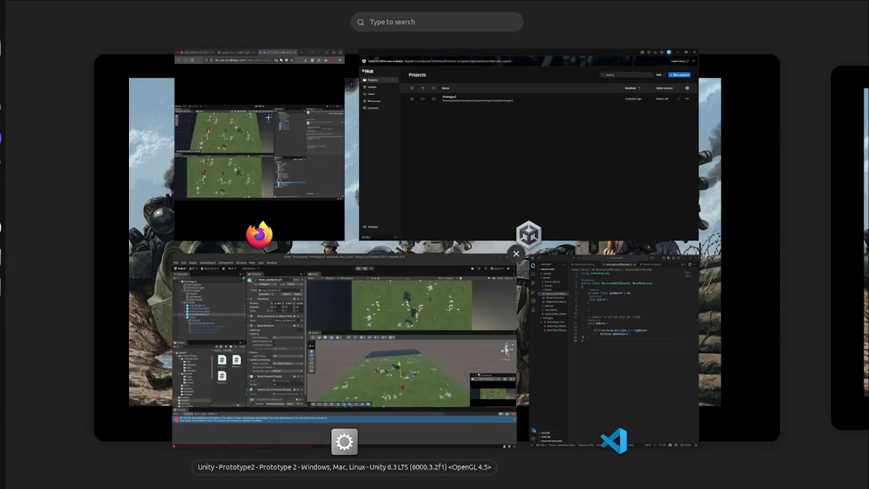
- Ping the DestroyOutOfBounds script in the project, then select the Ground object
click(347, 346)
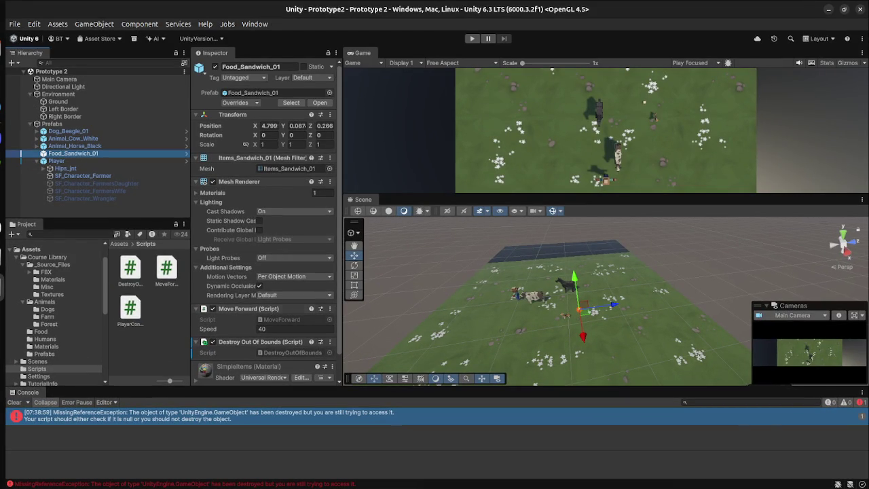
scroll(266, 223, down, 1)
click(293, 327)
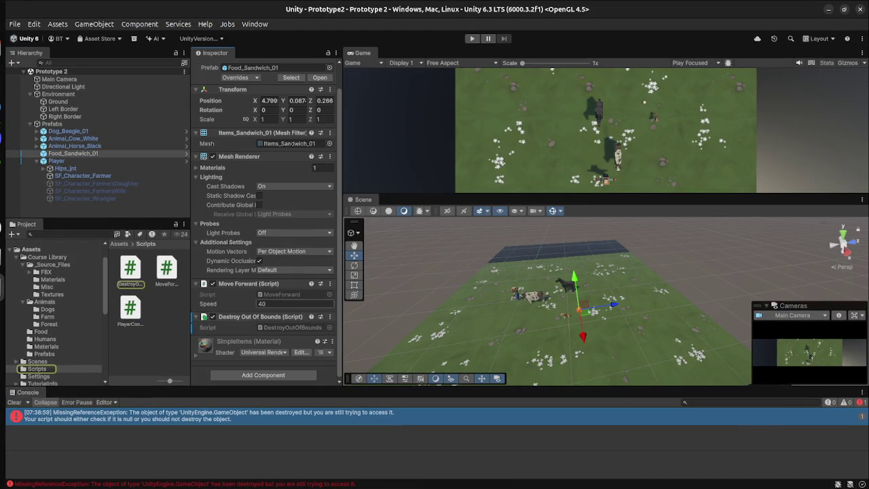
click(57, 101)
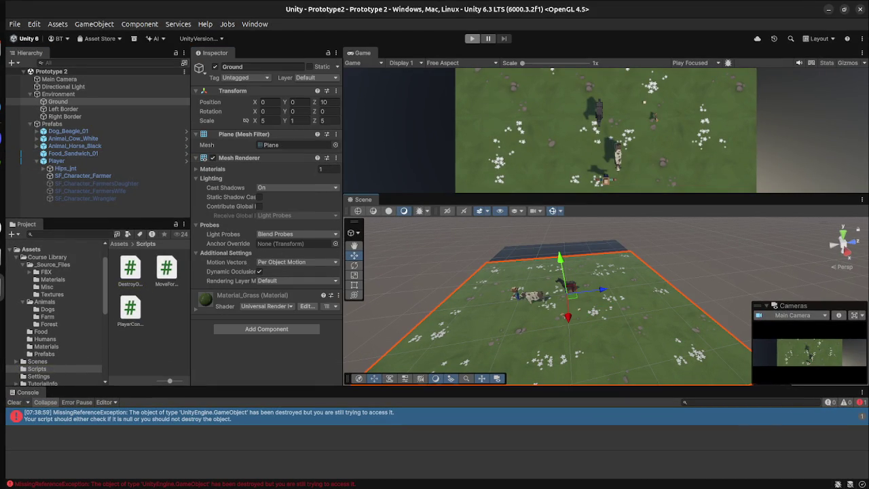
- Play-test firing sandwiches while moving the player right, then stop play mode
click(472, 38)
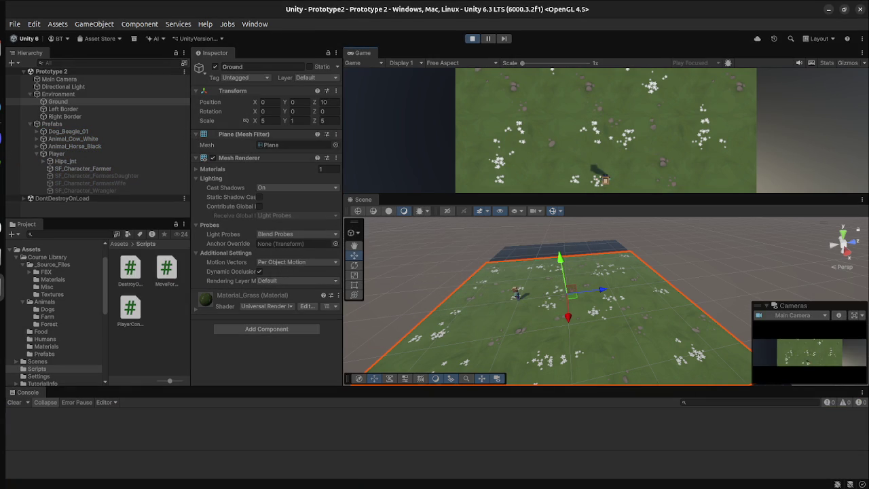
key(Right)
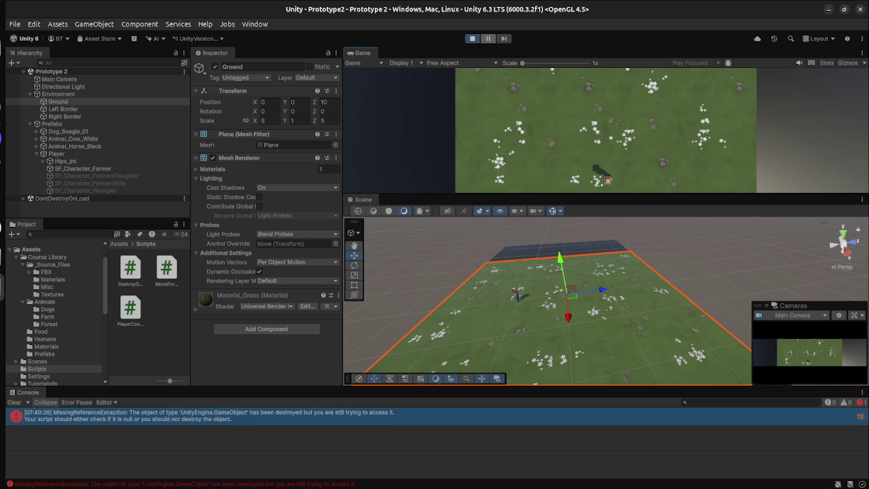
key(ctrl+p)
key(super)
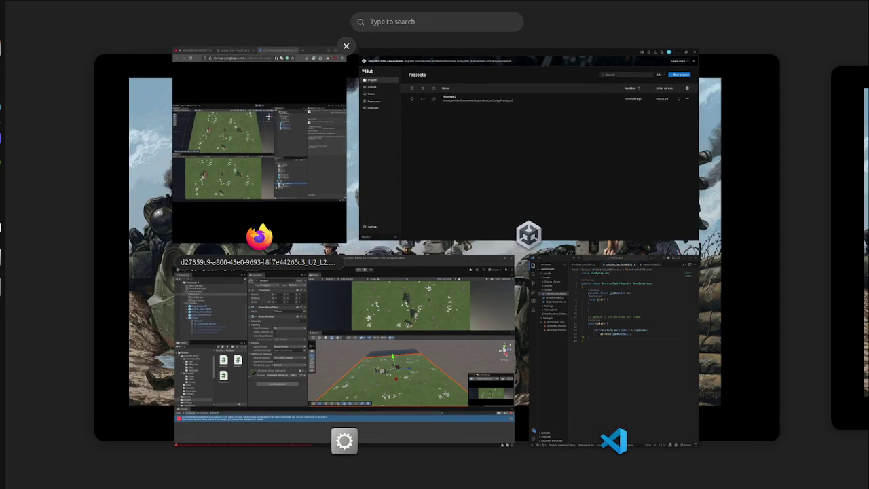
- Seek the lesson video to 5:12 and pause it, then return to the Unity editor
click(620, 339)
key(super)
key(super)
key(Right)
key(Right)
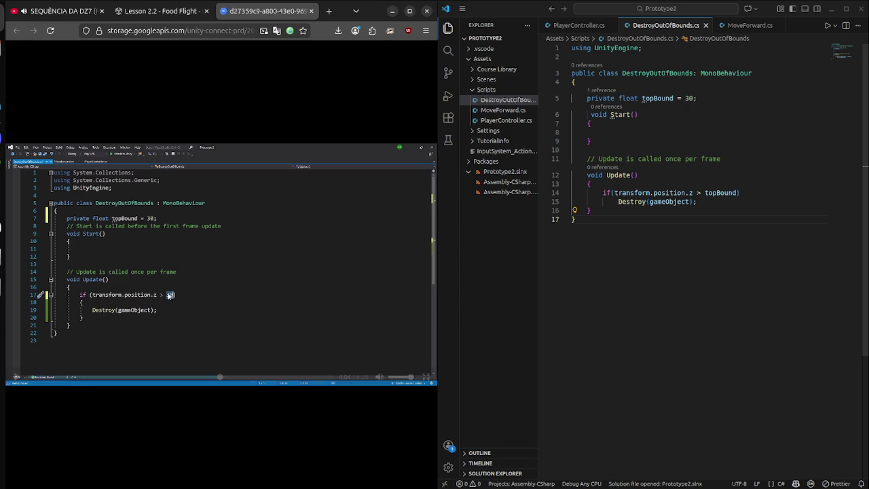
click(168, 295)
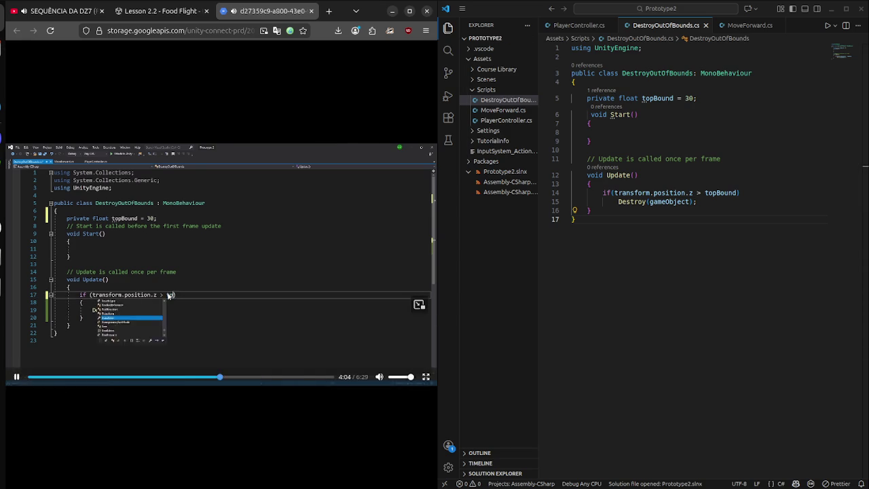
click(273, 375)
click(264, 376)
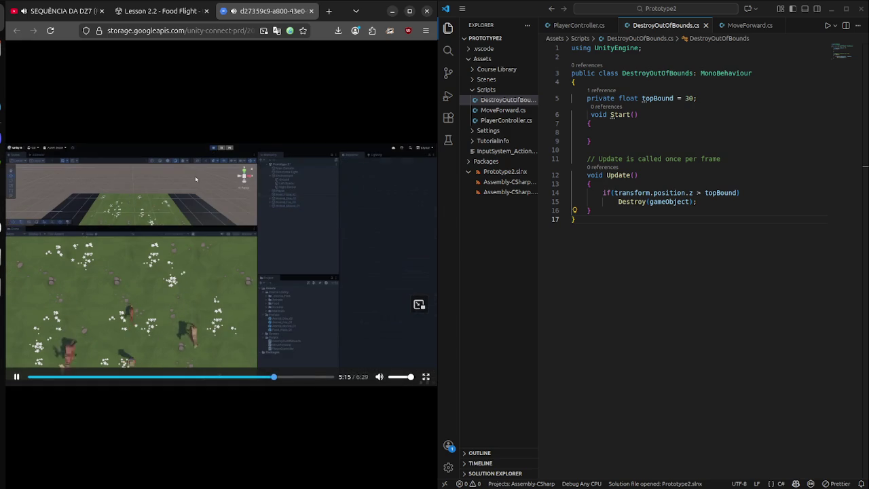
key(Left)
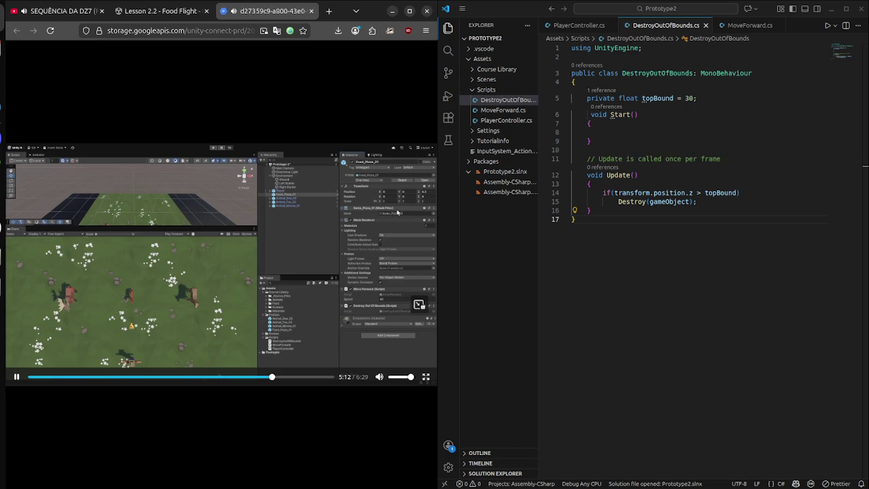
key(space)
key(super)
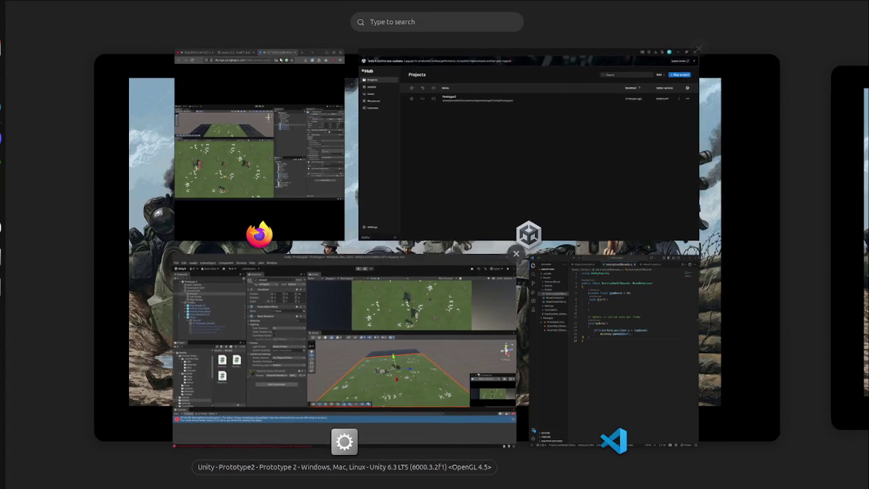
click(523, 145)
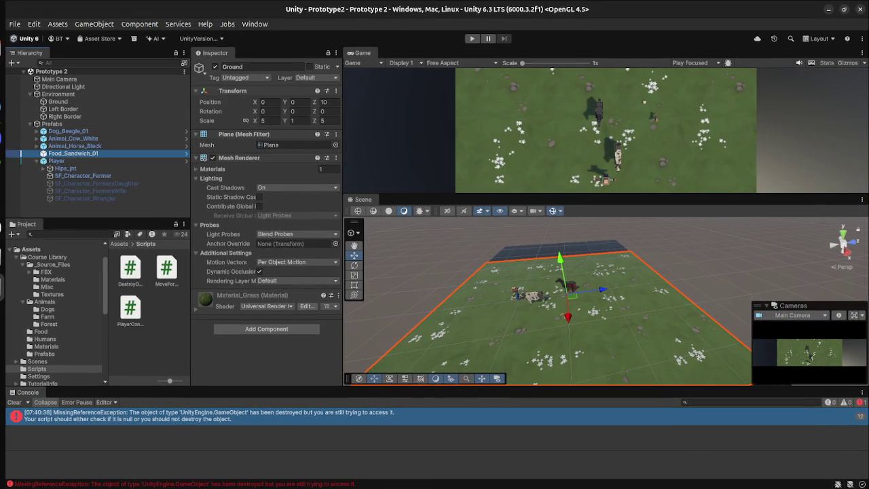
- Confirm Food_Sandwich_01 has Move Forward at speed 40 and Destroy Out Of Bounds, then return to VS Code
click(72, 152)
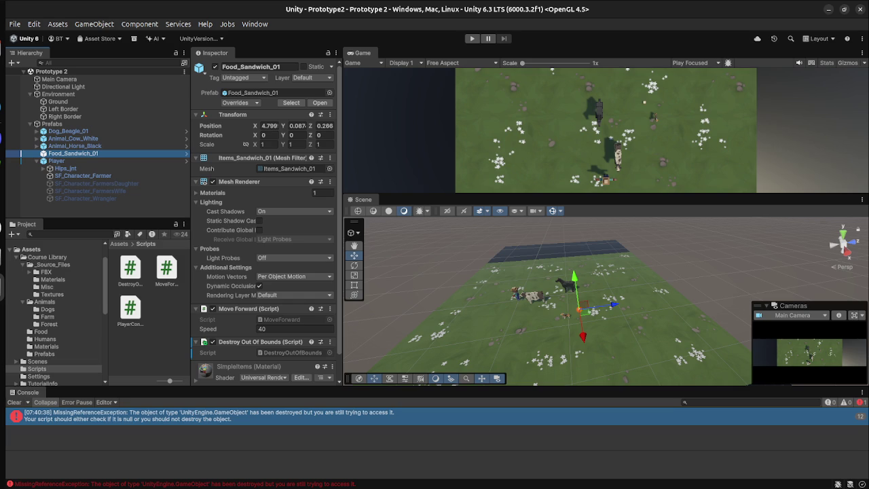
key(super)
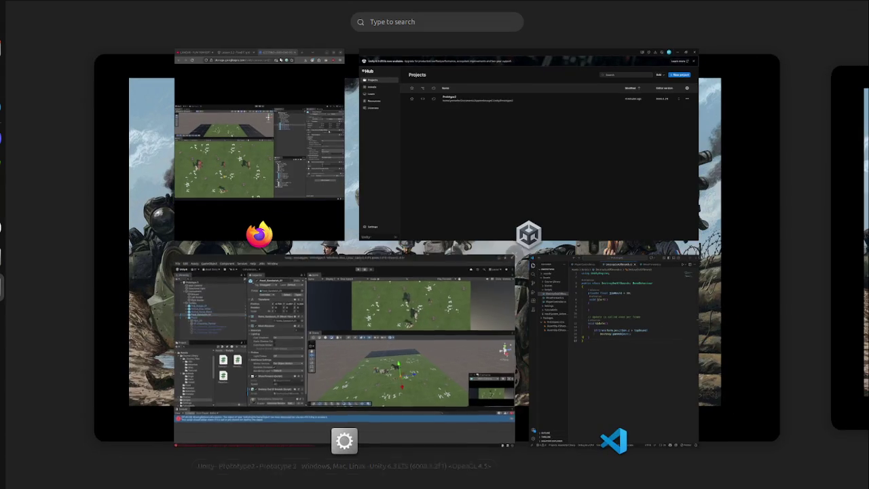
click(604, 339)
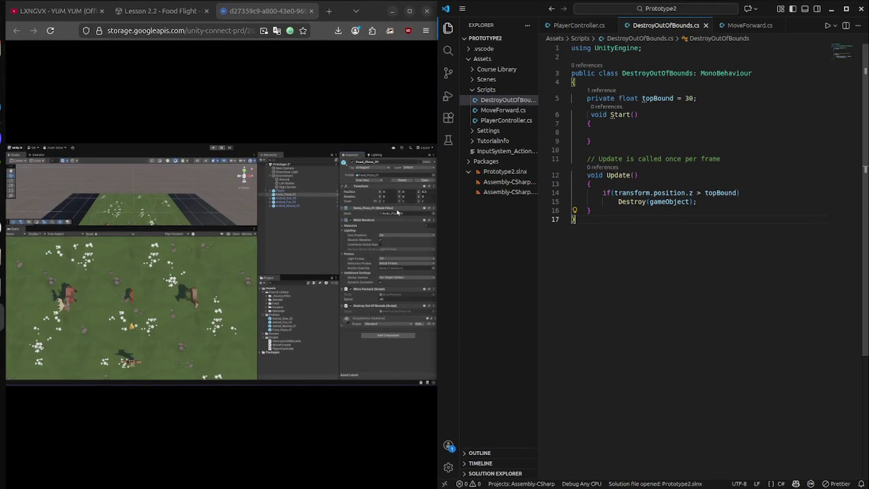
key(super)
key(super)
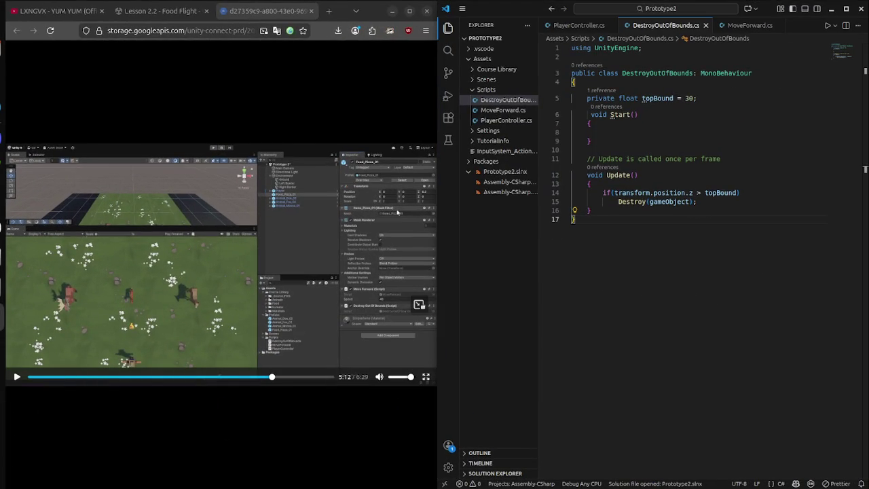
- Add an opening curly brace after the if line in DestroyOutOfBounds.cs and save
click(191, 179)
key(Right)
key(Right)
key(Right)
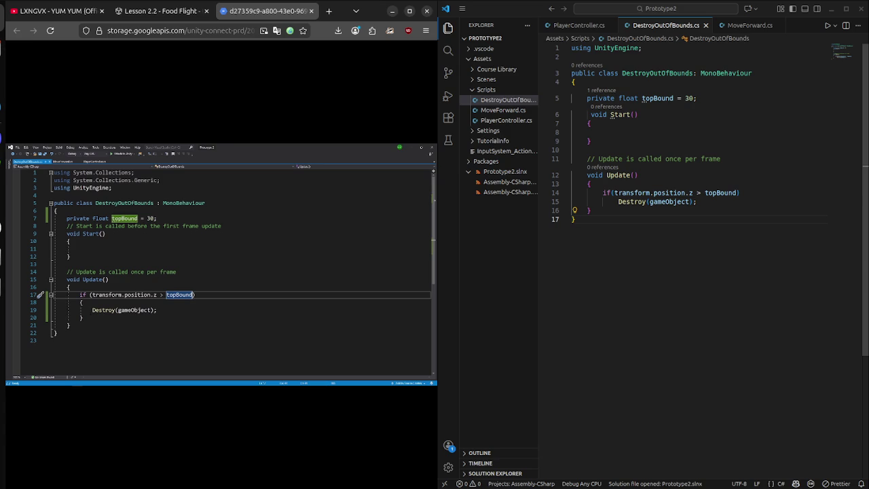
mouse_move(672, 202)
click(739, 193)
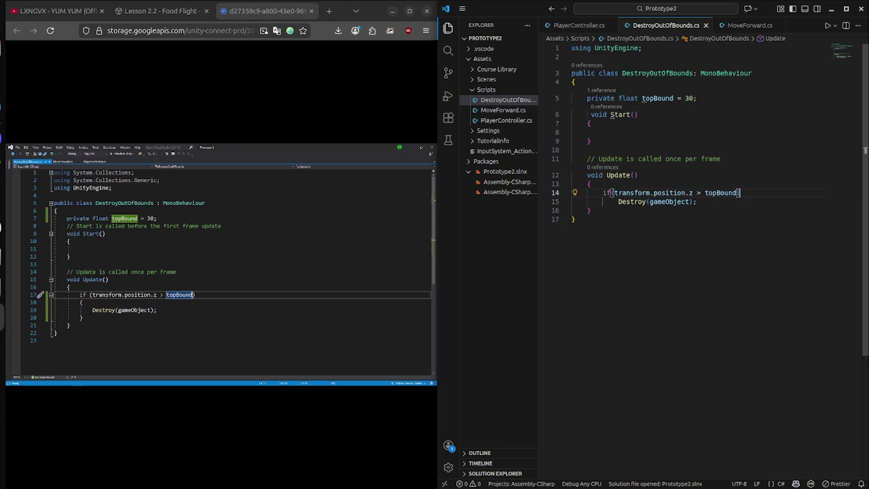
key(Return)
text({)
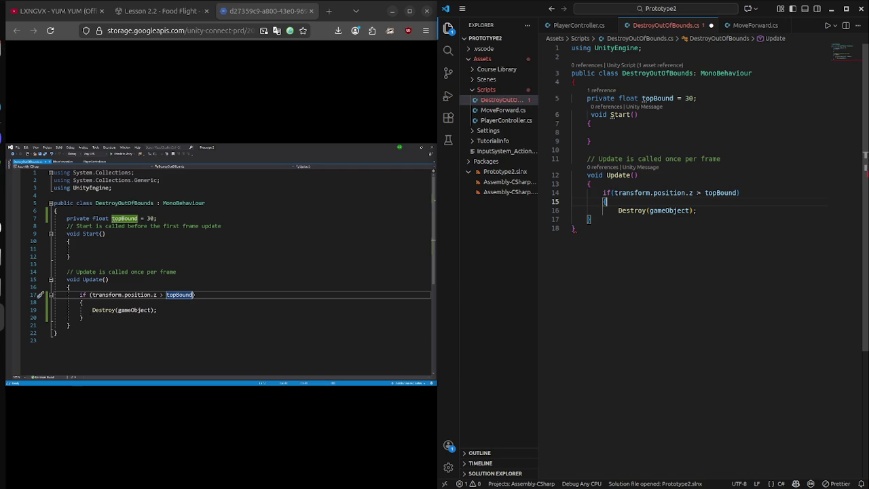
click(609, 192)
key(ctrl+s)
- Close the if-block with a curly brace after Destroy(gameObject); and save the script
click(574, 228)
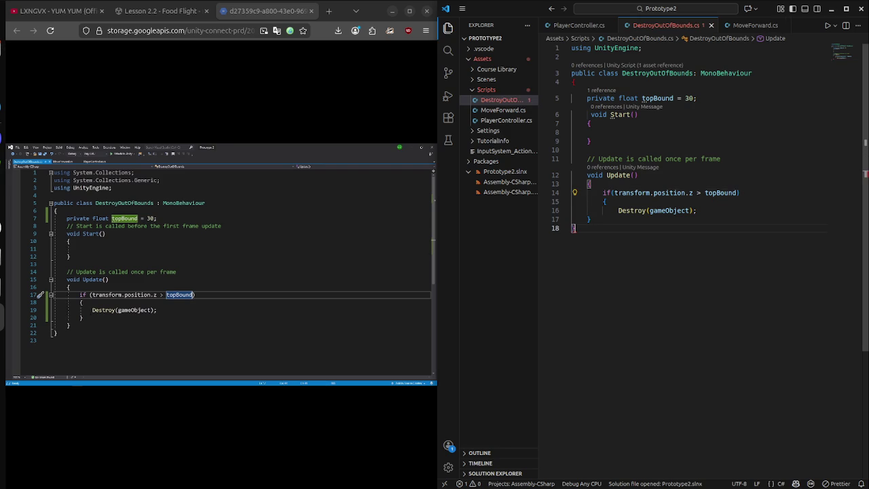
click(589, 219)
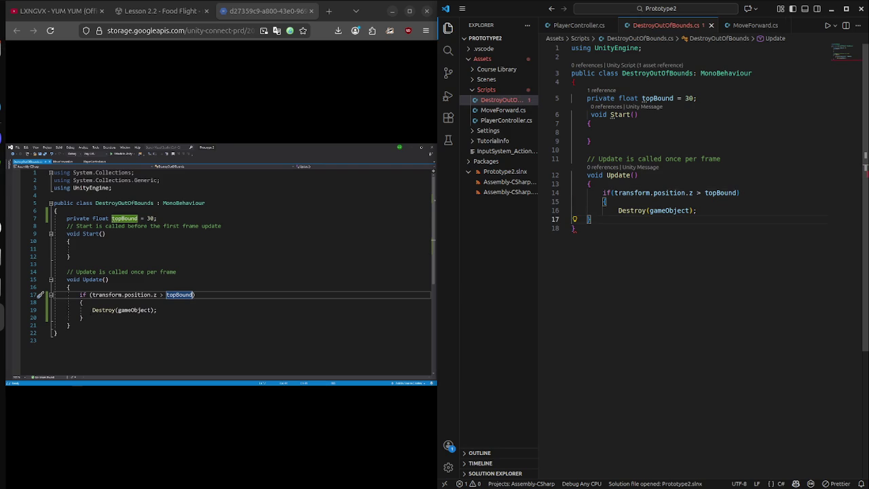
key(Return)
key(BackSpace)
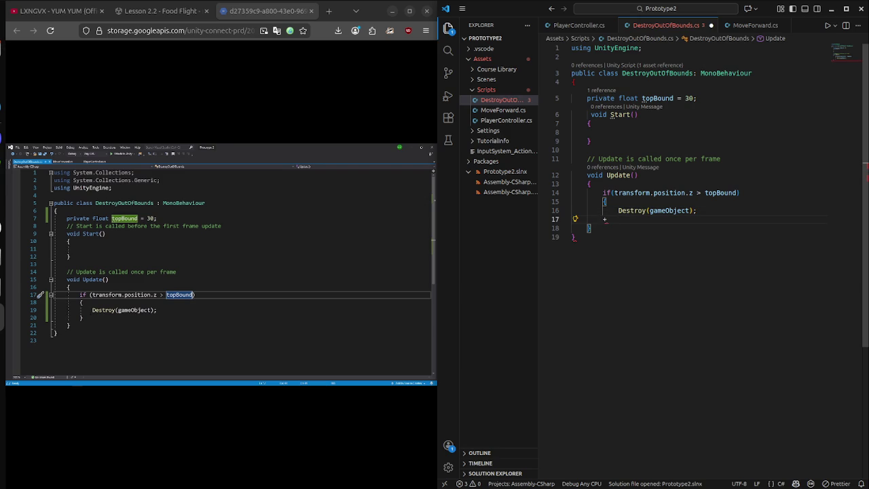
text(})
key(ctrl+s)
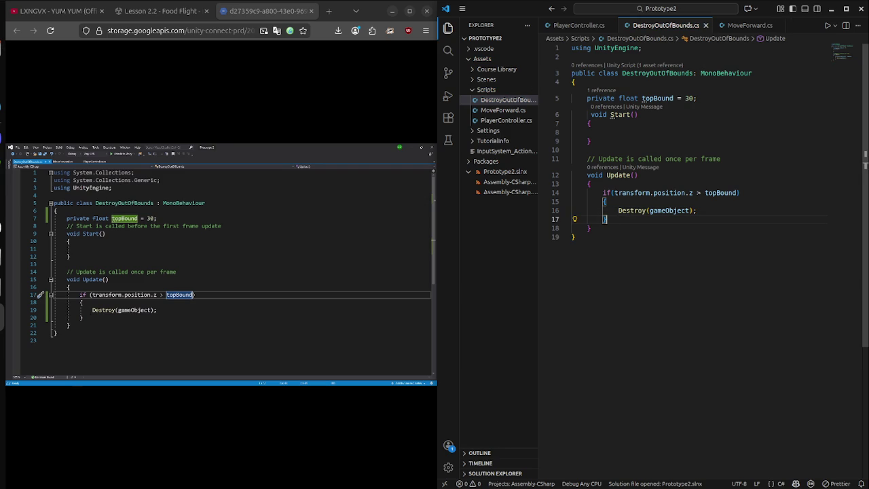
key(super)
click(442, 350)
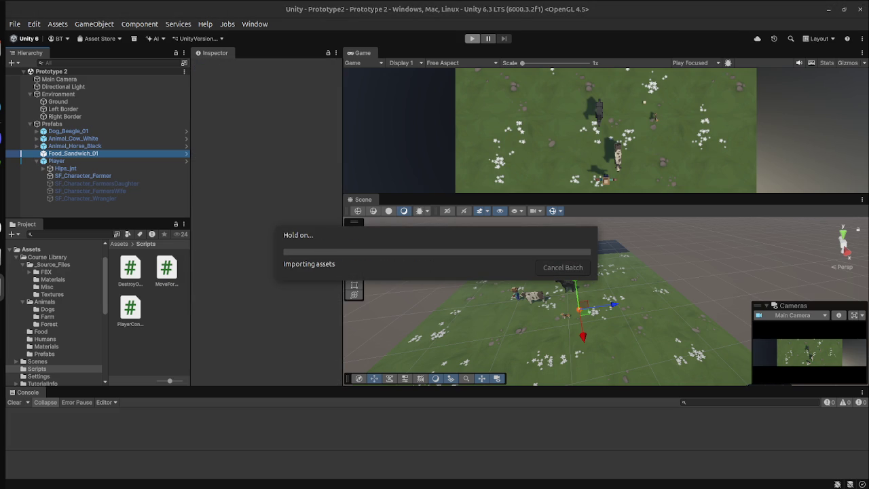
- Run the scene in Play mode to test the sandwich getting destroyed
click(472, 38)
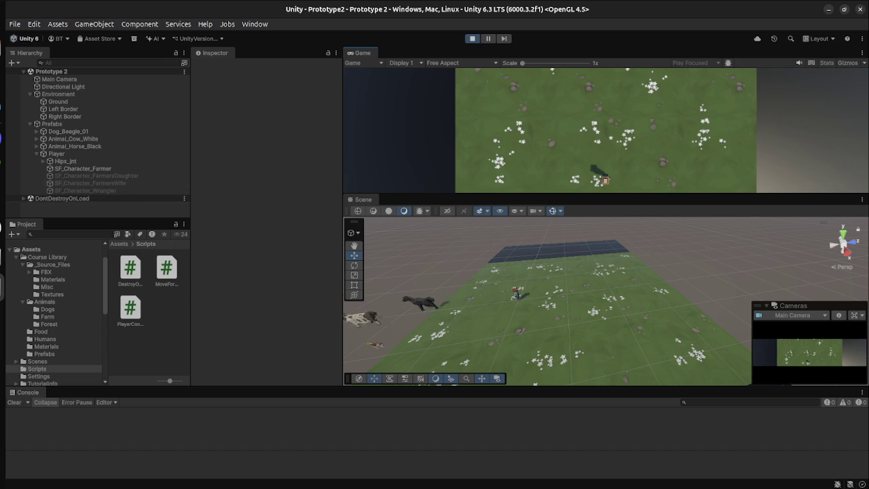
key(super)
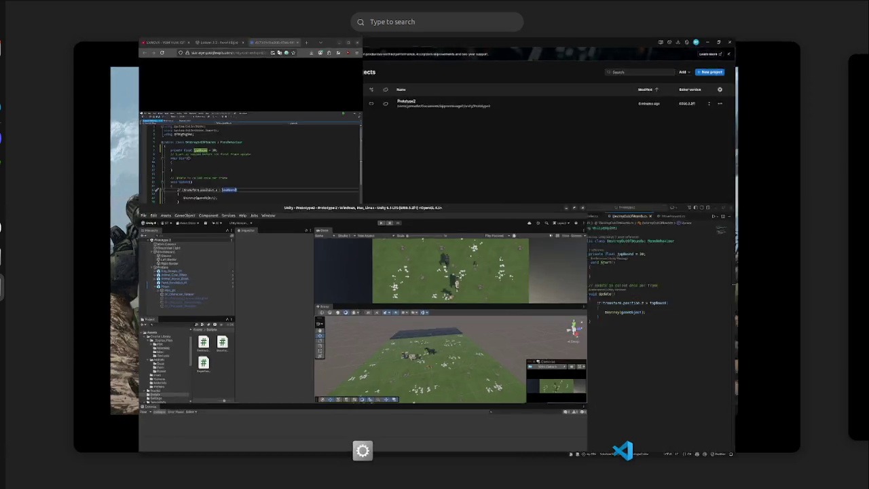
- Compare the Player and Food_Sandwich_01 components and locate the current Projectile Prefab object
click(611, 339)
click(506, 121)
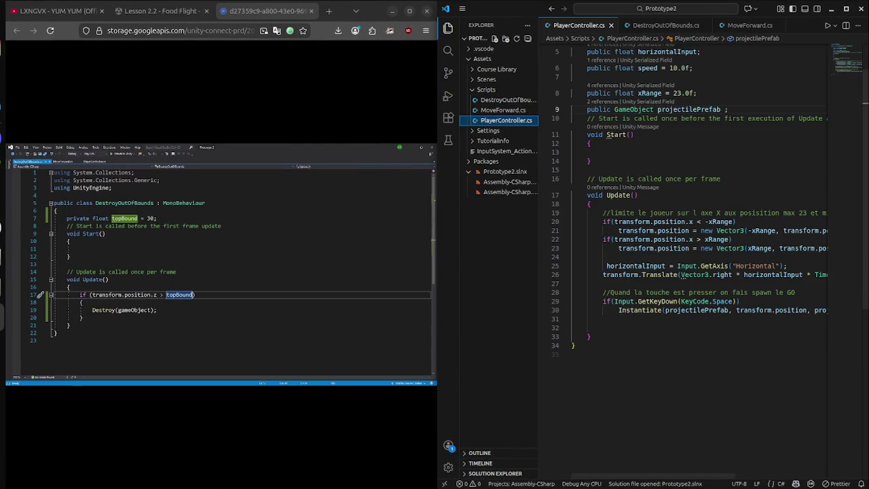
key(super)
key(super)
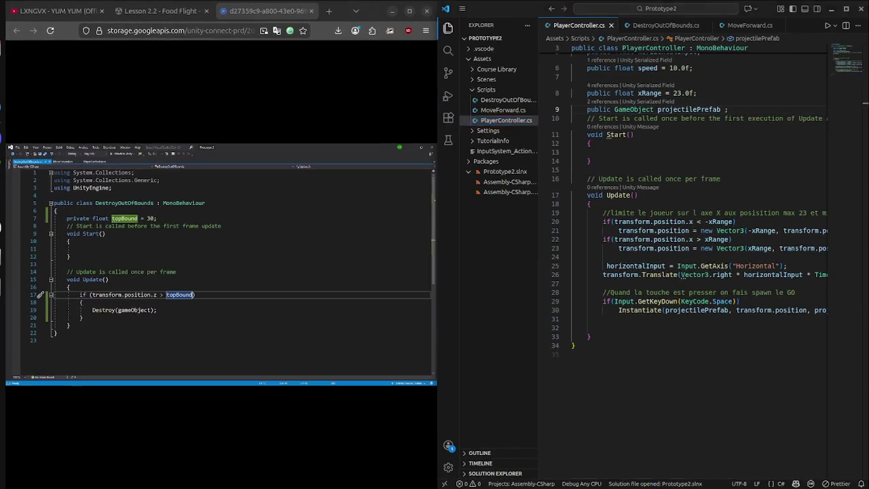
key(super)
click(343, 326)
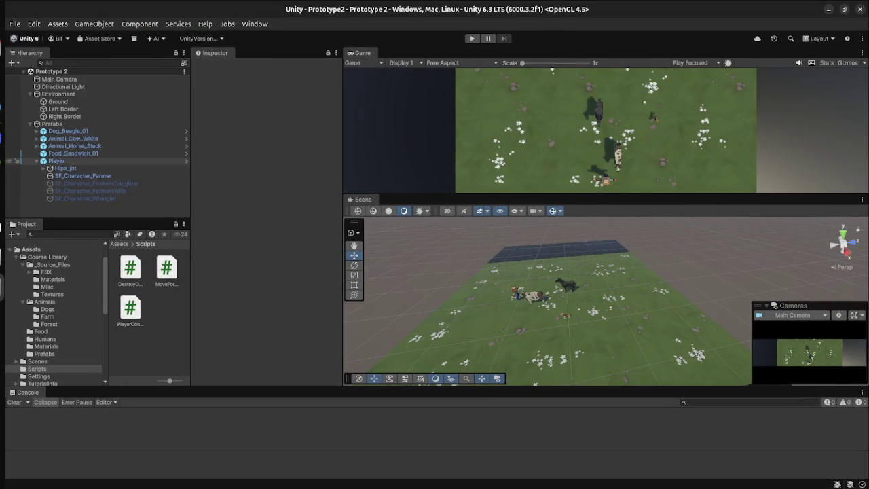
click(57, 160)
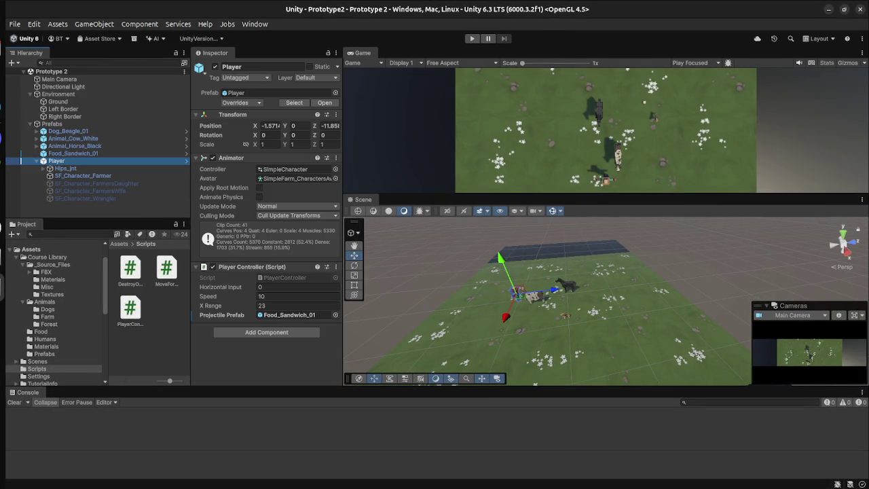
click(73, 153)
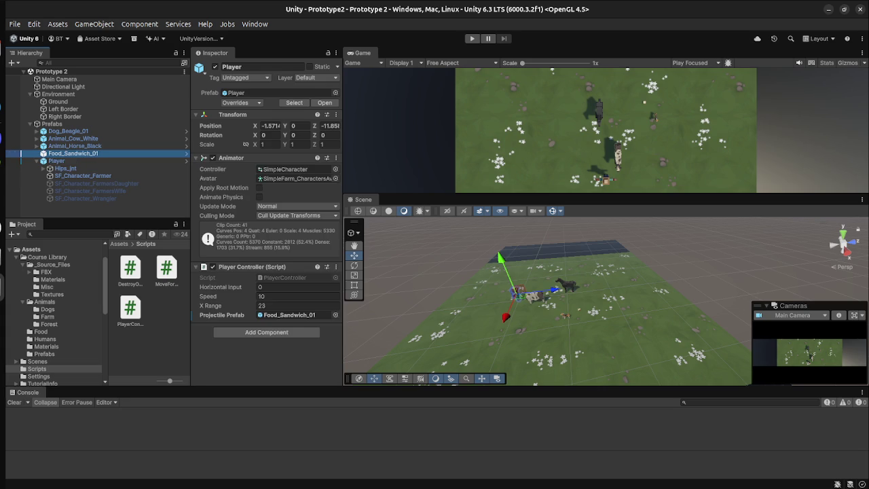
click(56, 161)
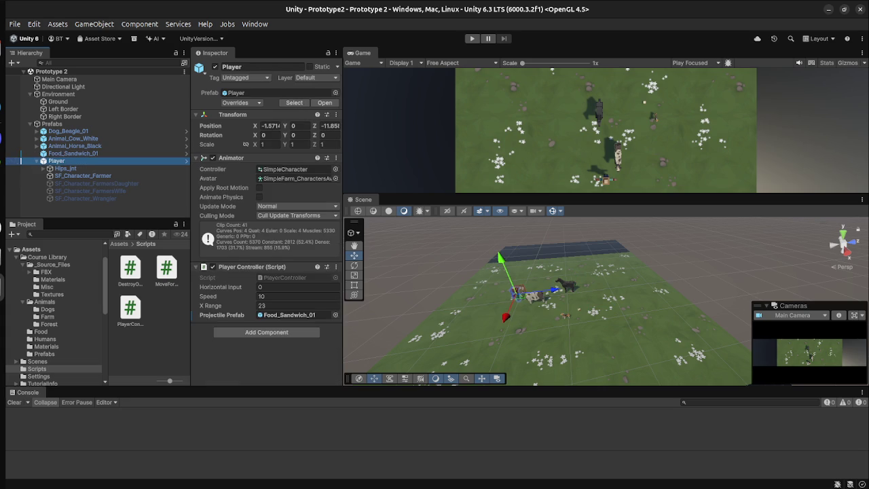
click(292, 315)
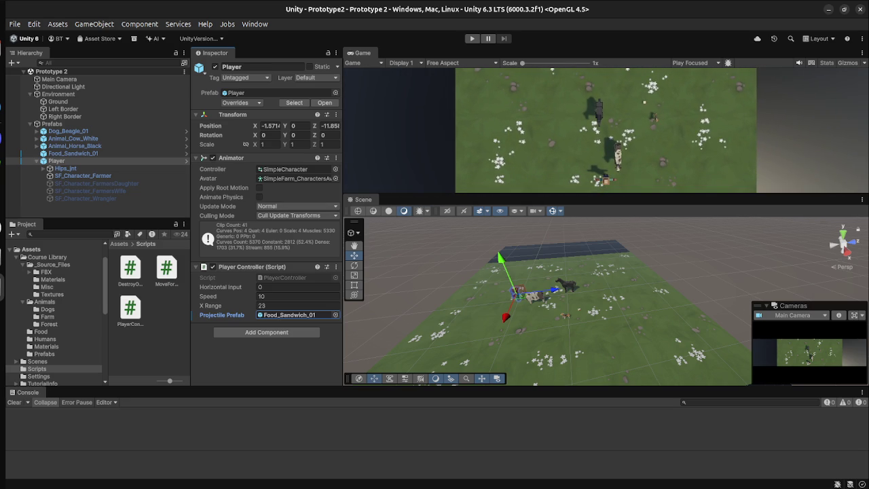
- Revert all Player prefab overrides, assign the Food_Sandwich_01 prefab as Projectile Prefab, and play
click(234, 92)
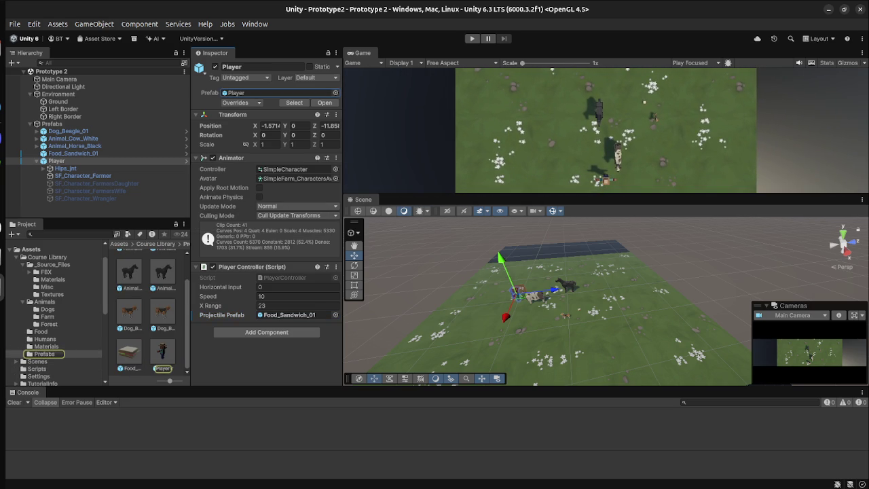
click(239, 103)
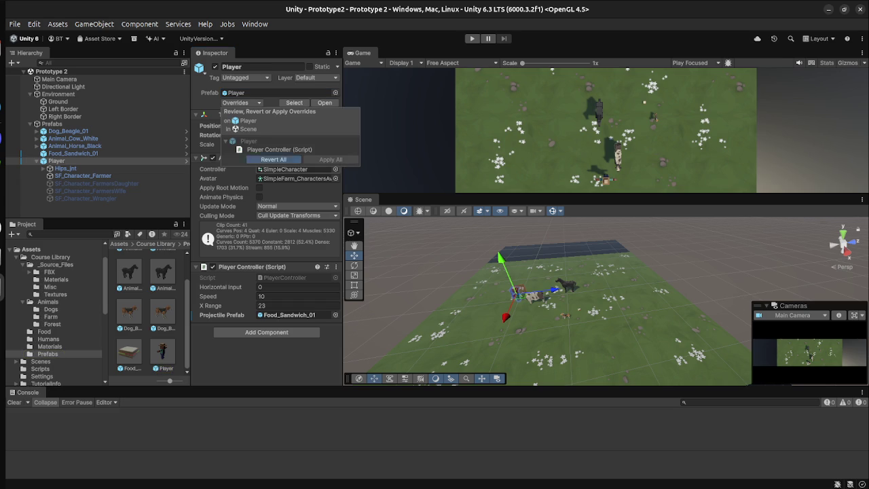
click(273, 159)
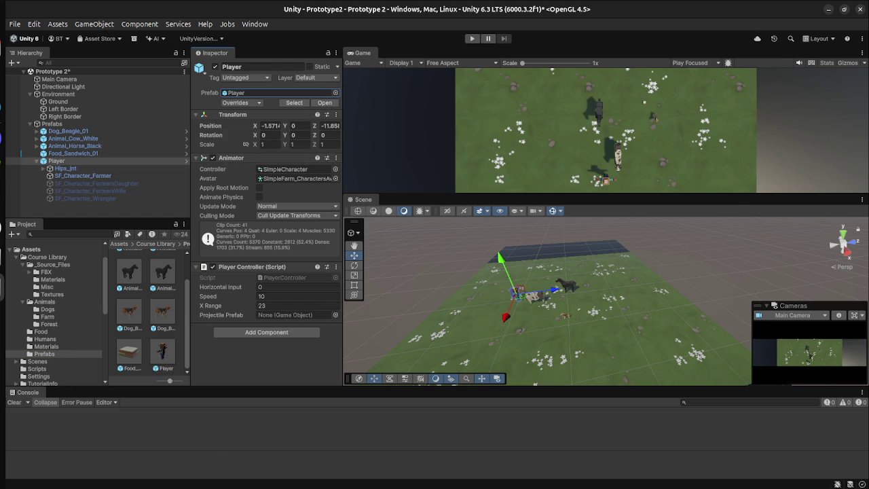
mouse_move(71, 153)
mouse_down()
mouse_move(272, 319)
mouse_move(289, 315)
mouse_up()
key(ctrl+p)
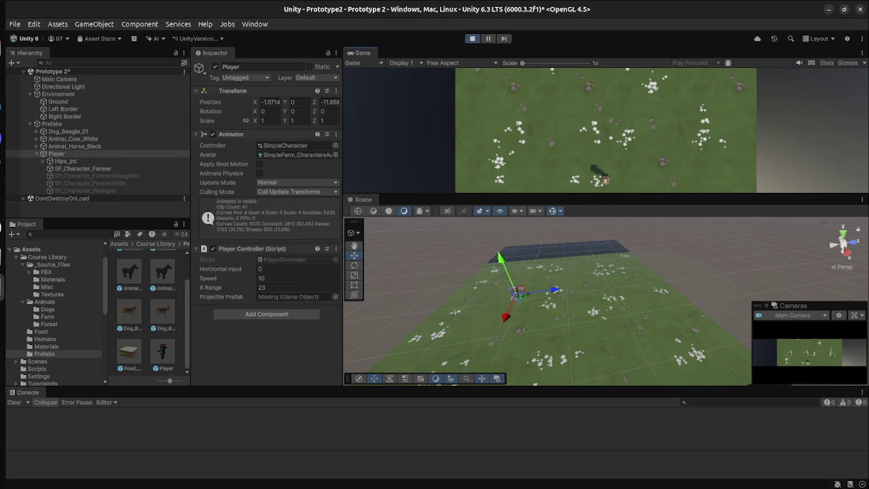
- Move the farmer left and fire once, then undo and redo an edit in the code editor
key(Left)
key(space)
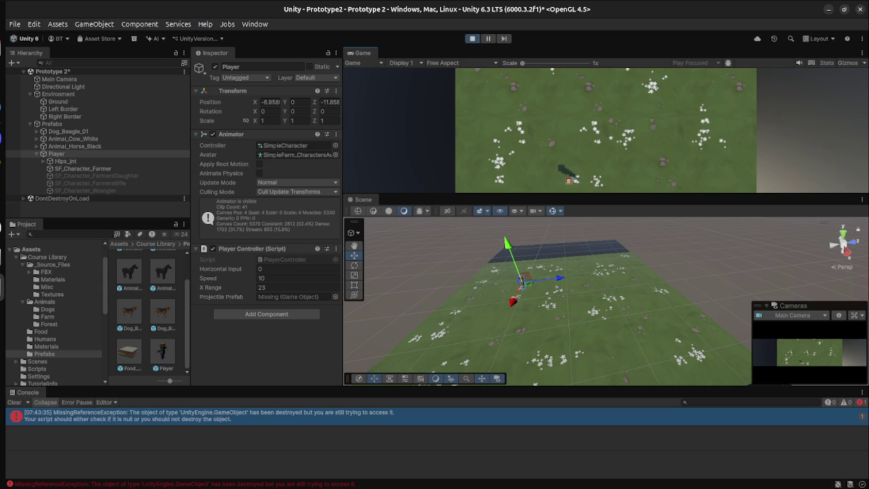
key(super)
click(620, 339)
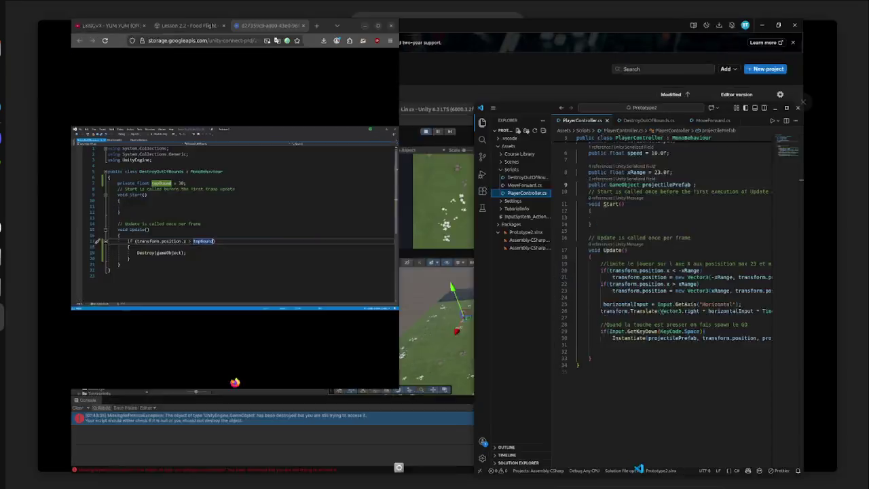
key(ctrl+z)
key(ctrl+y)
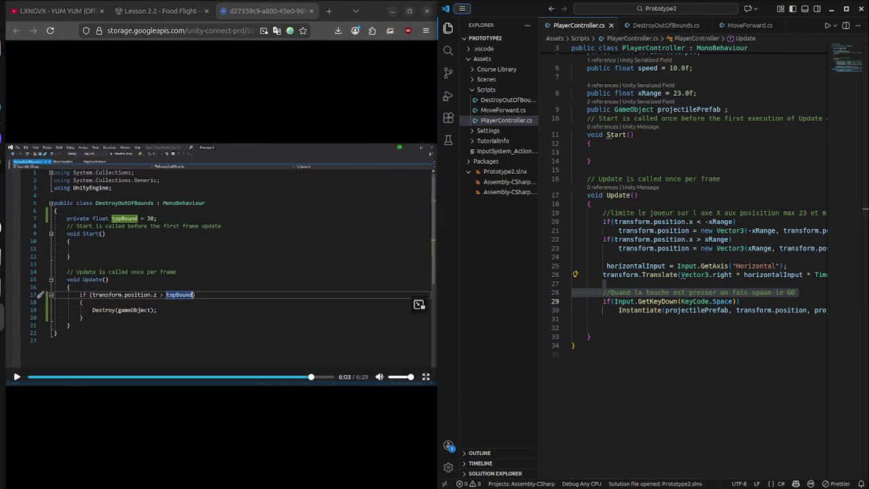
- Back in Unity, start Play mode and fire two sandwiches with Space
key(super)
click(349, 346)
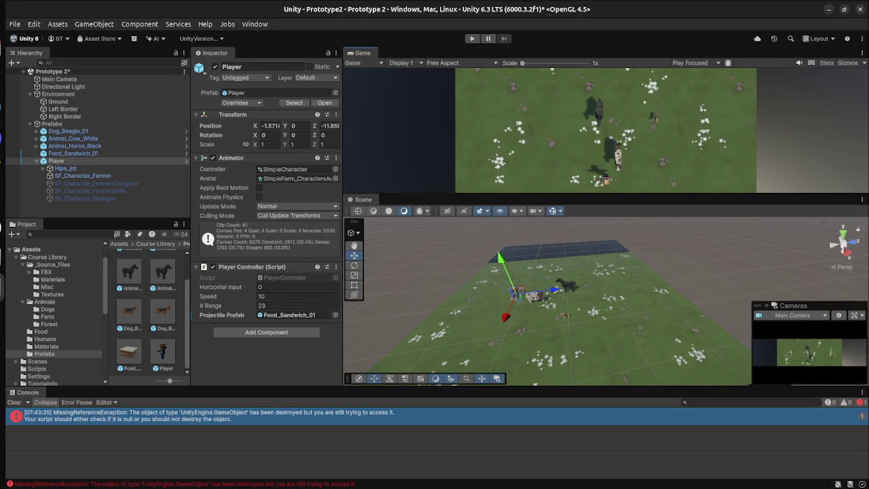
key(ctrl+p)
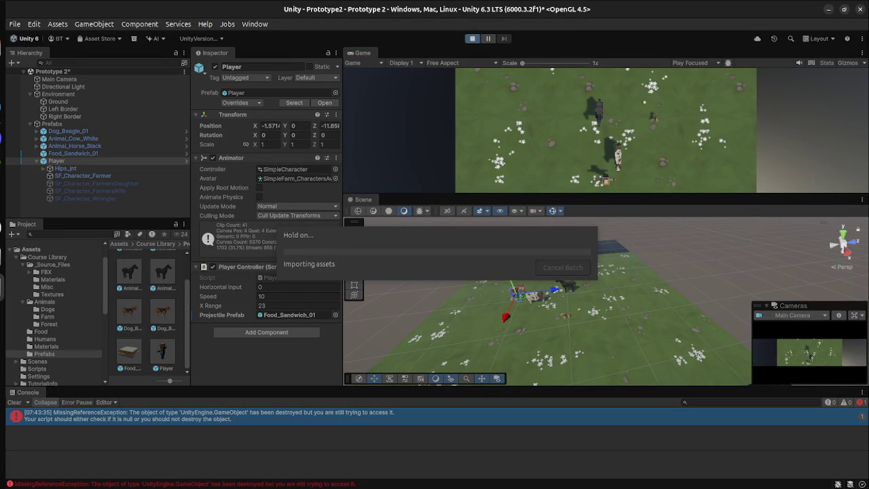
key(space)
key(space)
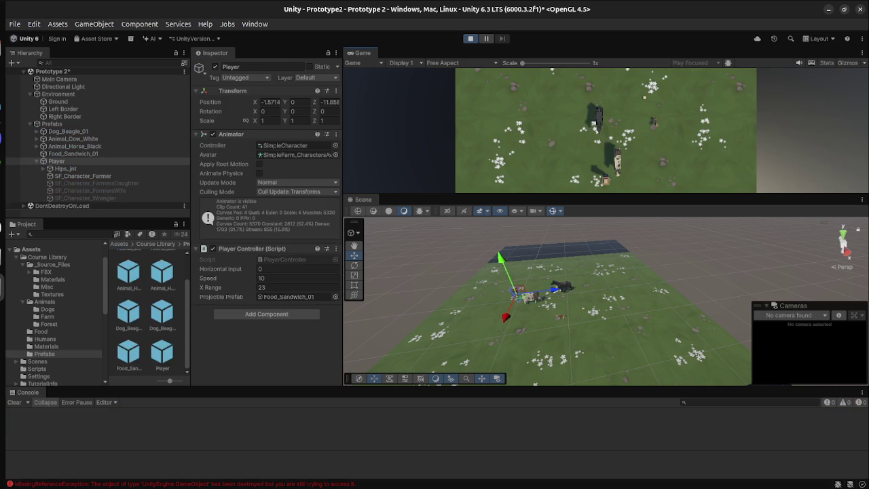
key(space)
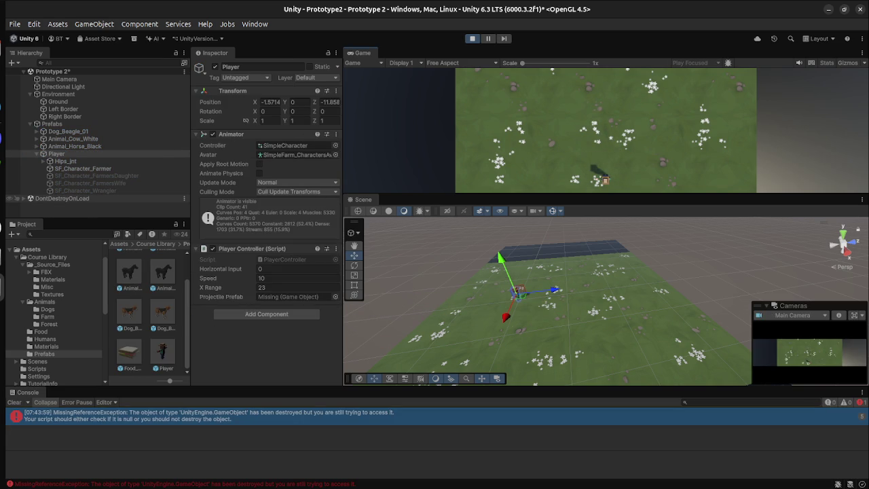
- Bring the Firefox window forward from the window overview
key(super)
key(super)
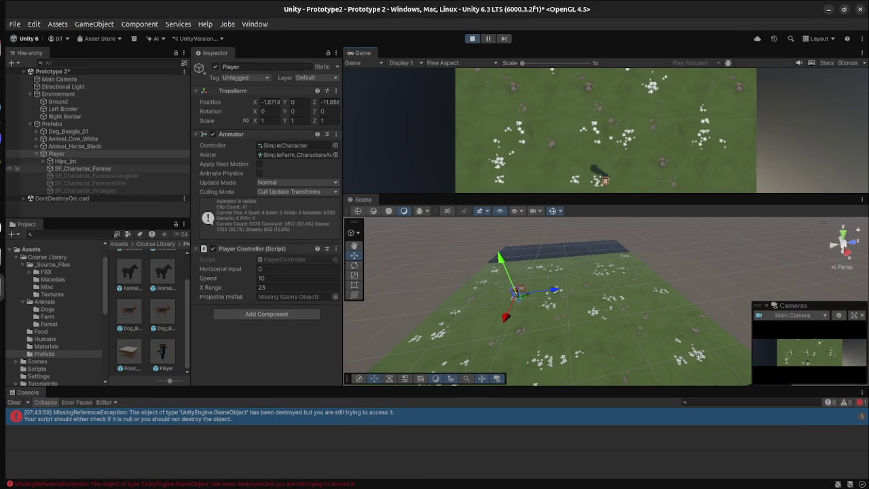
key(super)
key(super)
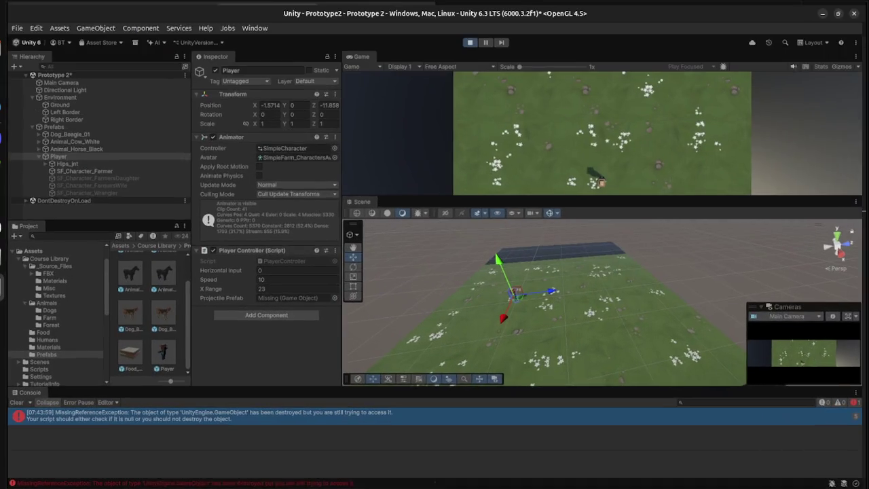
key(super)
click(261, 136)
key(ctrl+Page_Up)
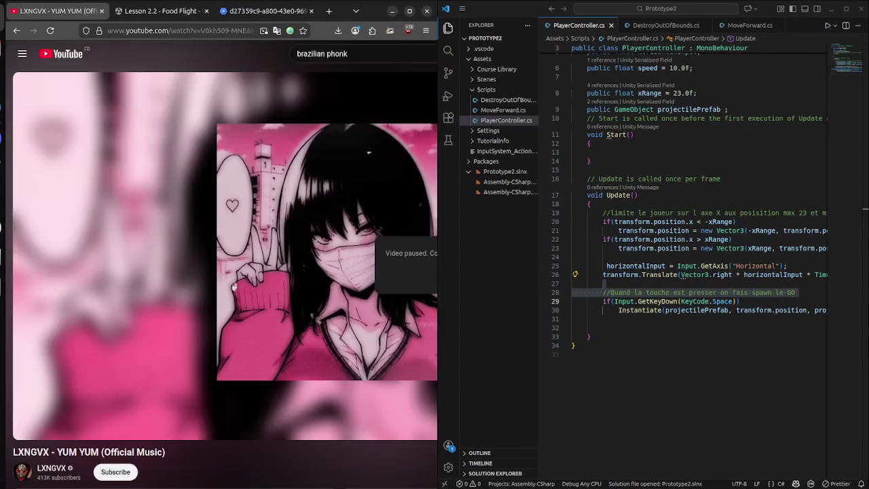
- Skip the Unity Learn tutorial video ahead ten seconds, then return to VS Code
key(ctrl+Page_Up)
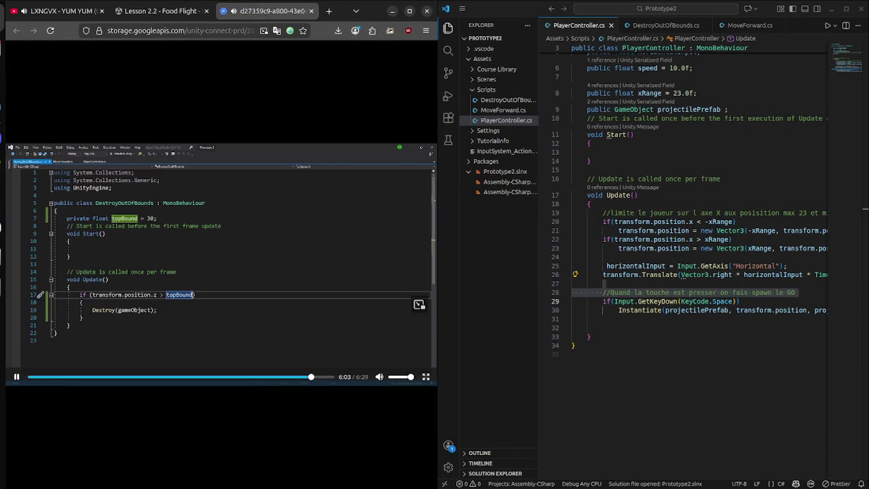
key(Right)
key(Right)
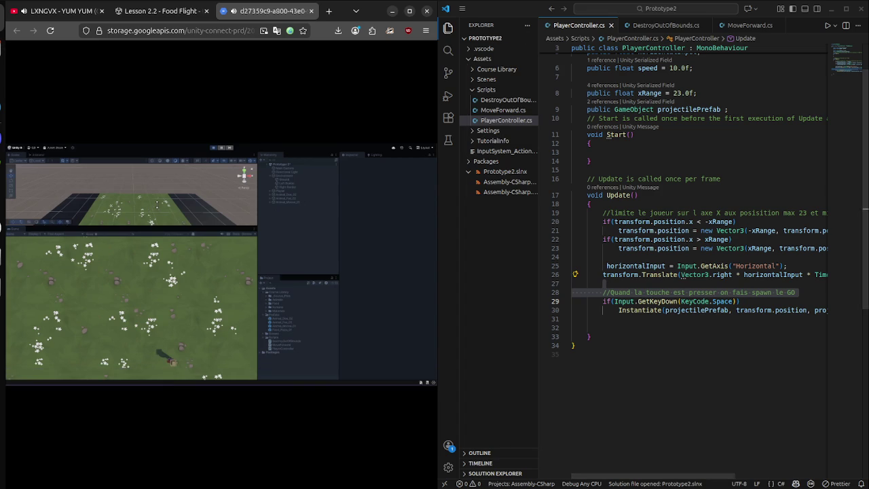
key(alt+Tab)
key(super)
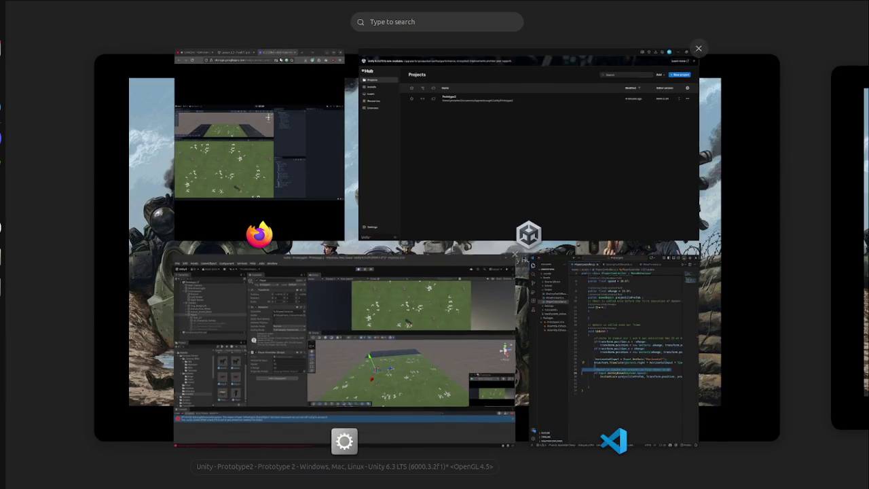
click(611, 353)
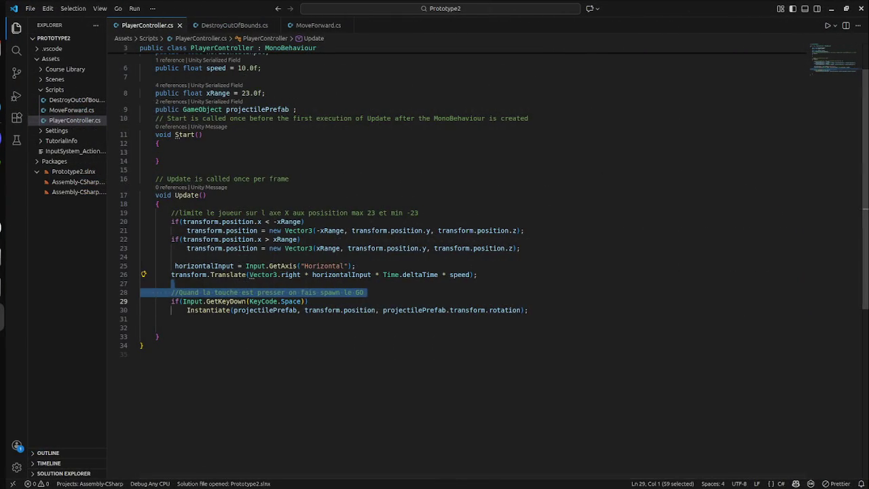
- Glance at MoveForward.cs, then open DestroyOutOfBounds.cs and select topBound
click(309, 347)
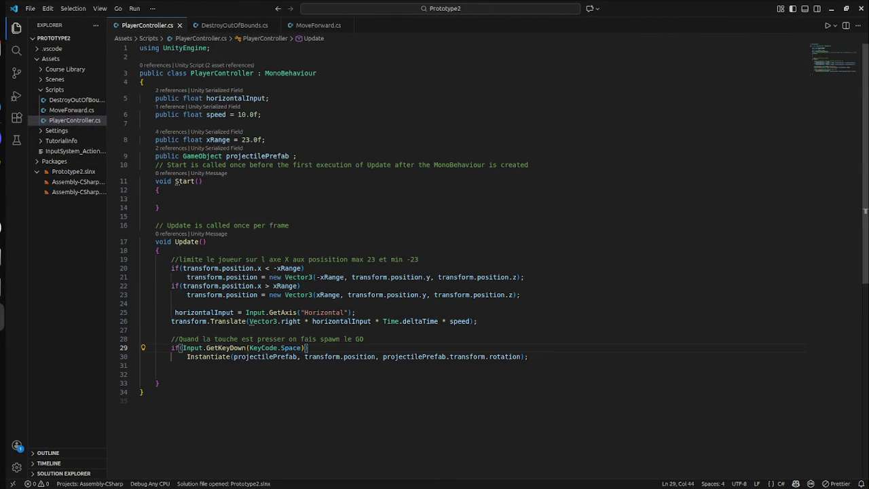
click(75, 120)
click(71, 110)
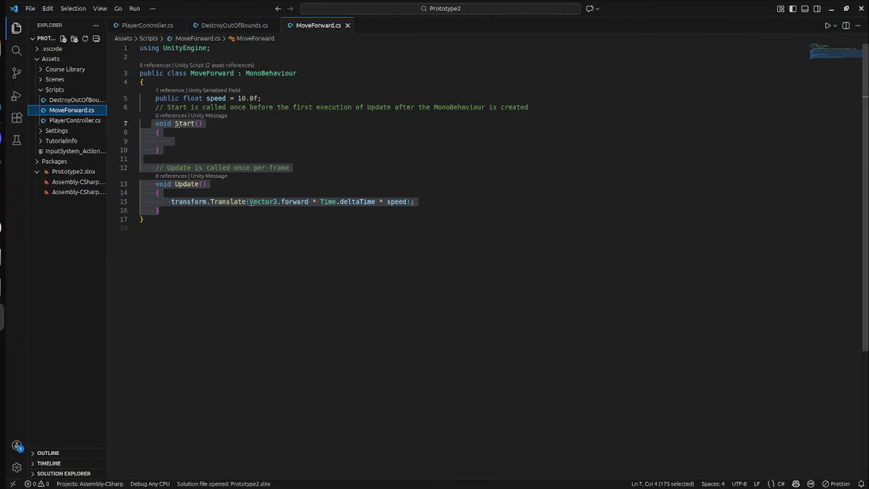
click(71, 100)
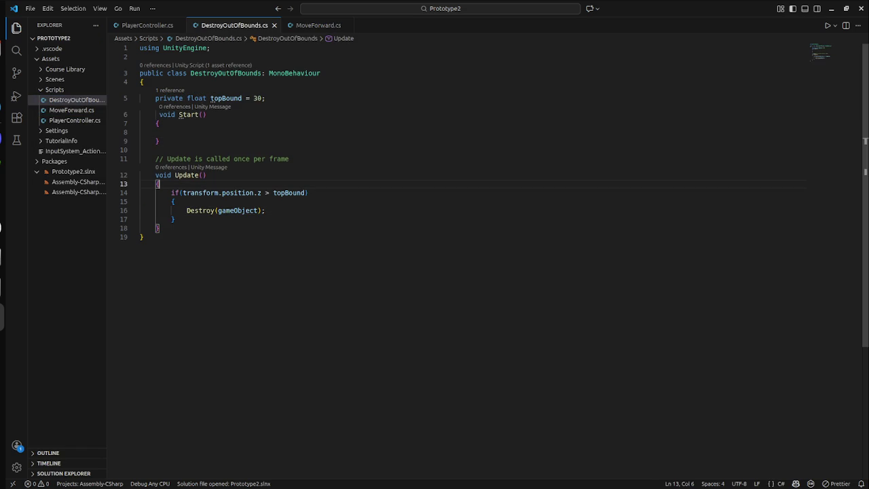
mouse_move(213, 97)
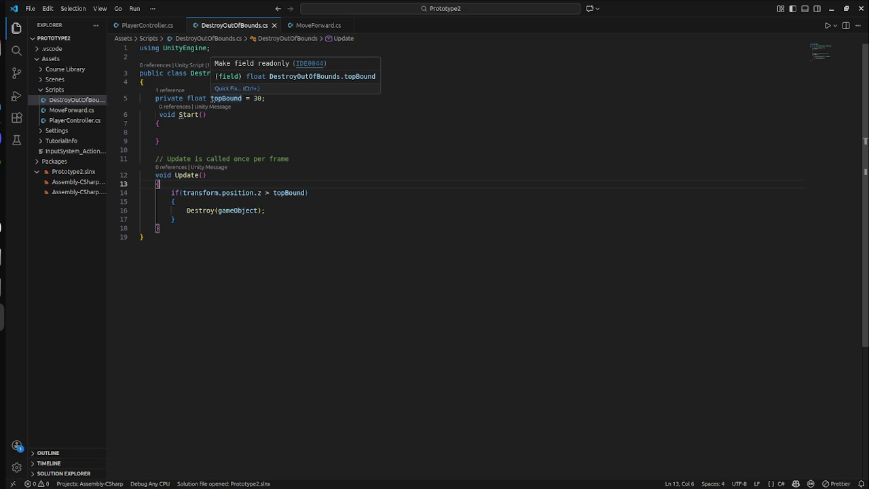
click(212, 98)
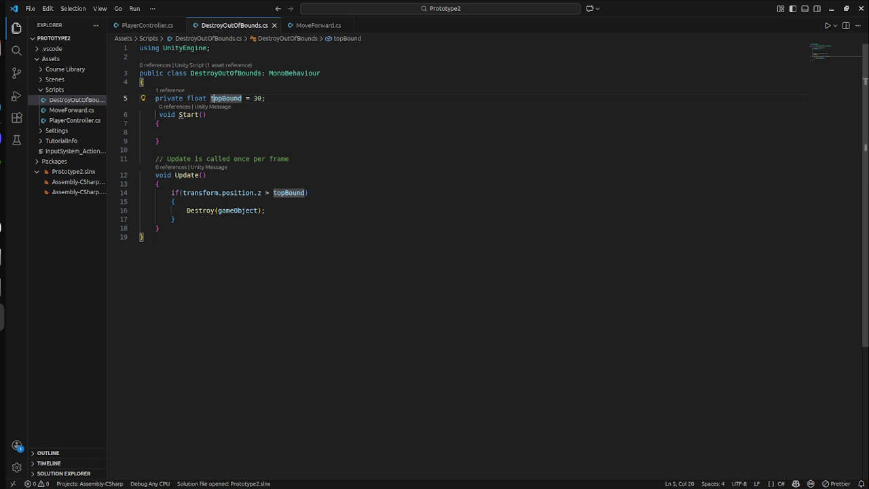
- Show the suggested fixes for topBound, then dismiss them
double_click(263, 99)
mouse_move(214, 98)
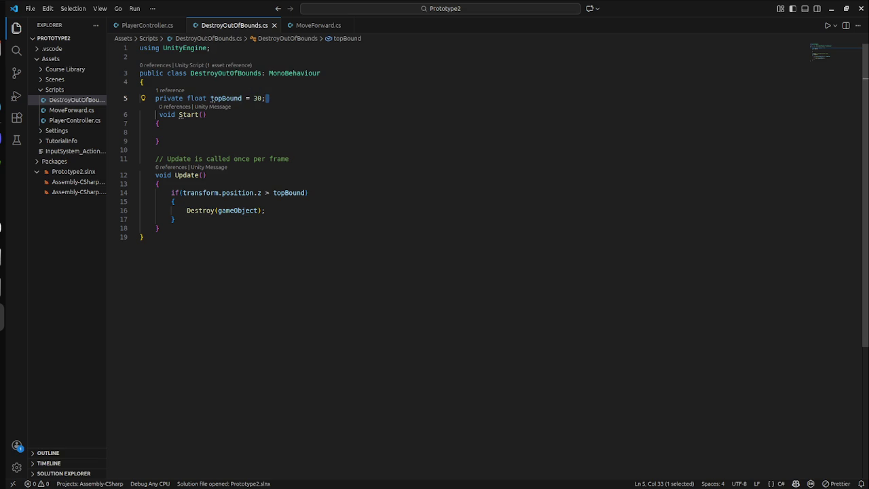
click(229, 88)
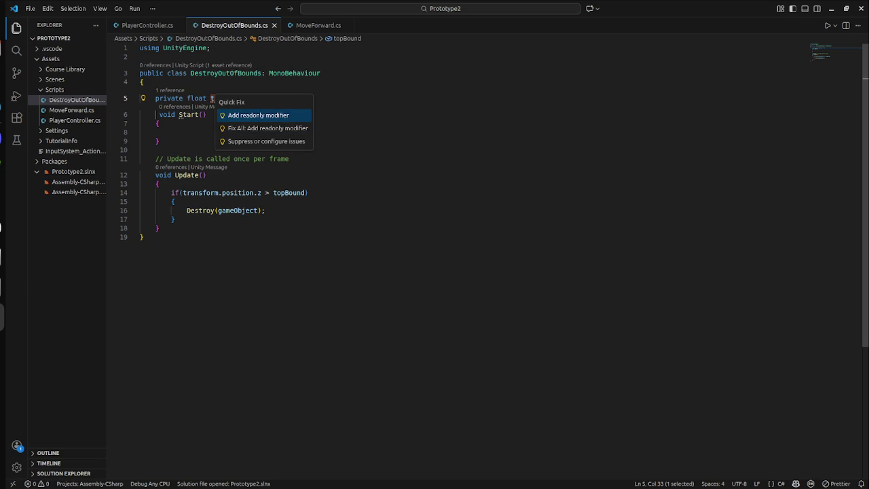
key(Escape)
- Type and remove stray text before float on line 5, then save the script
click(142, 82)
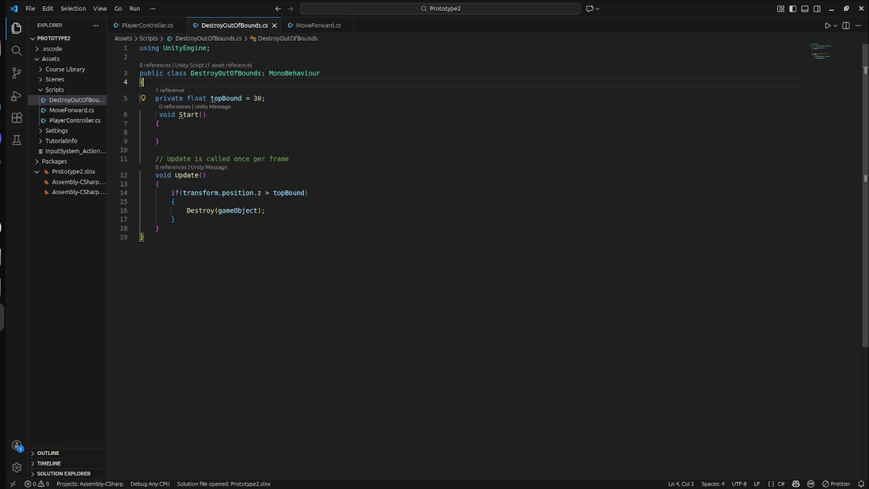
mouse_move(224, 98)
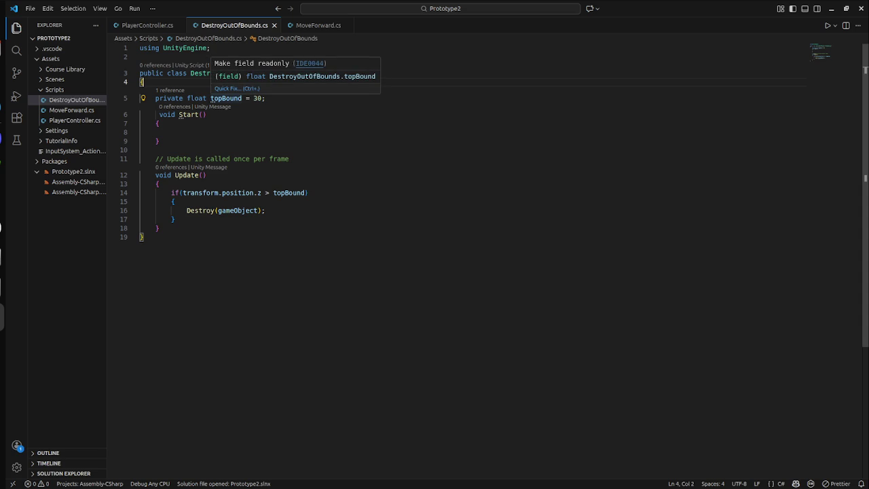
click(187, 99)
text(_)
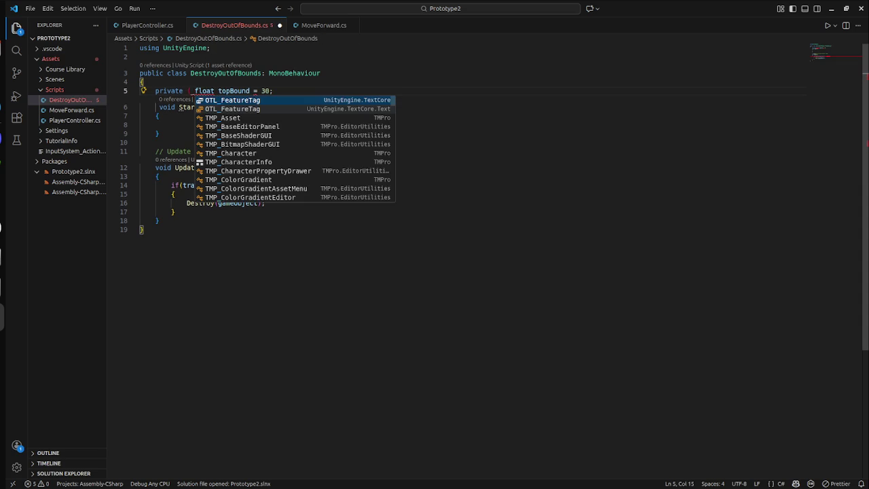
key(BackSpace)
text(fie)
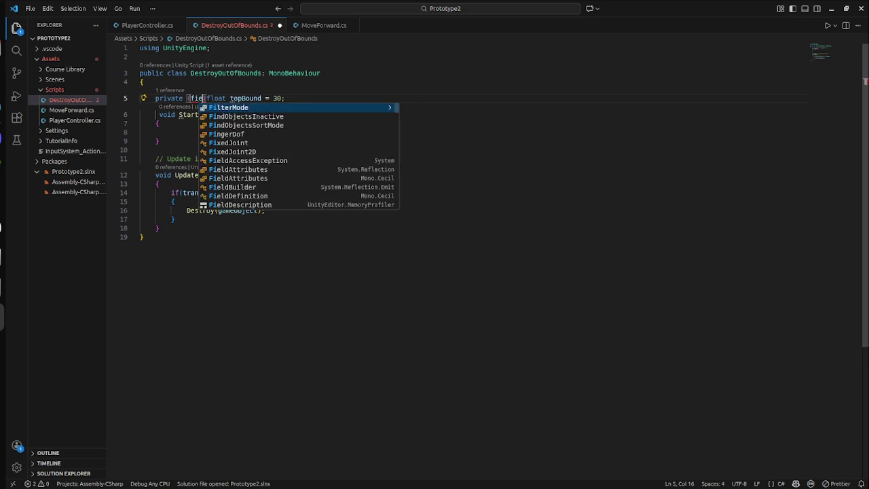
text(ld)
key(BackSpace)
key(BackSpace)
key(BackSpace)
key(ctrl+s)
- Apply the quick fix that makes topBound readonly, then return to Unity
click(160, 123)
click(160, 140)
mouse_move(212, 99)
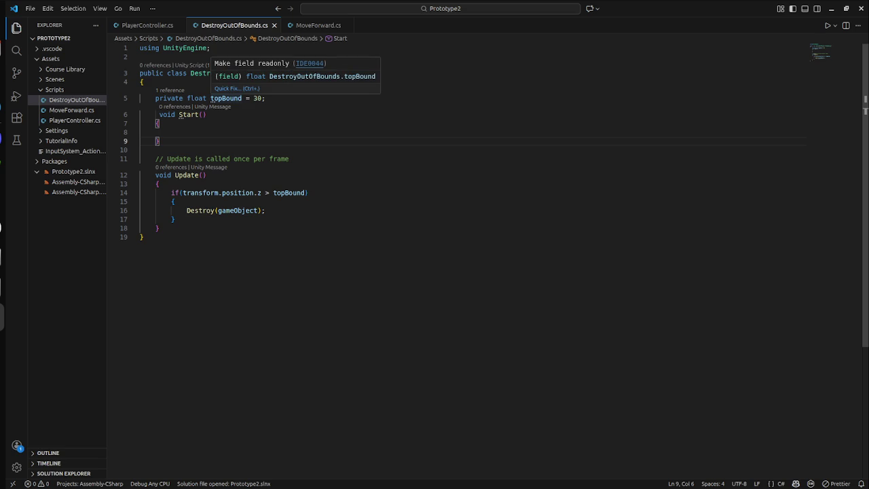
click(237, 88)
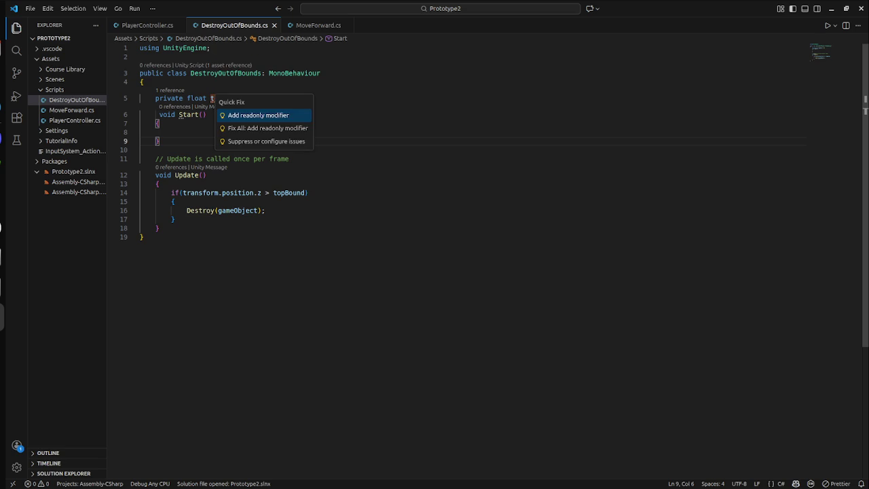
key(Down)
click(258, 114)
click(201, 114)
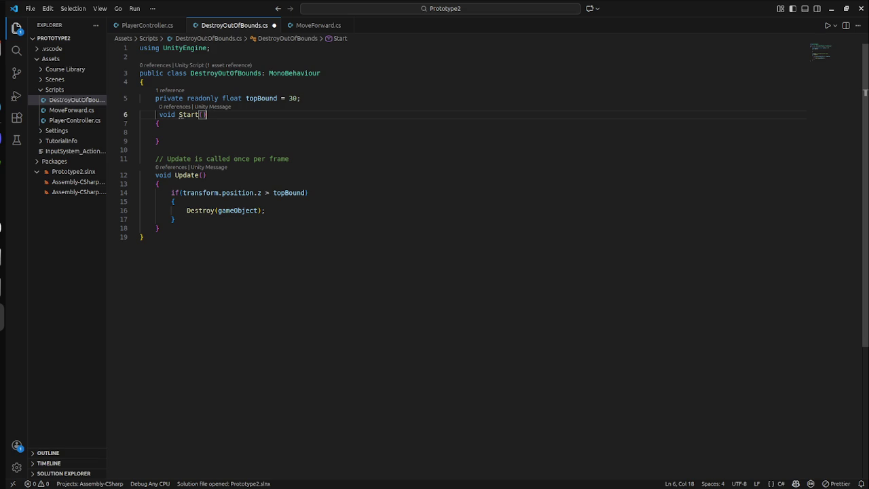
key(super)
click(259, 349)
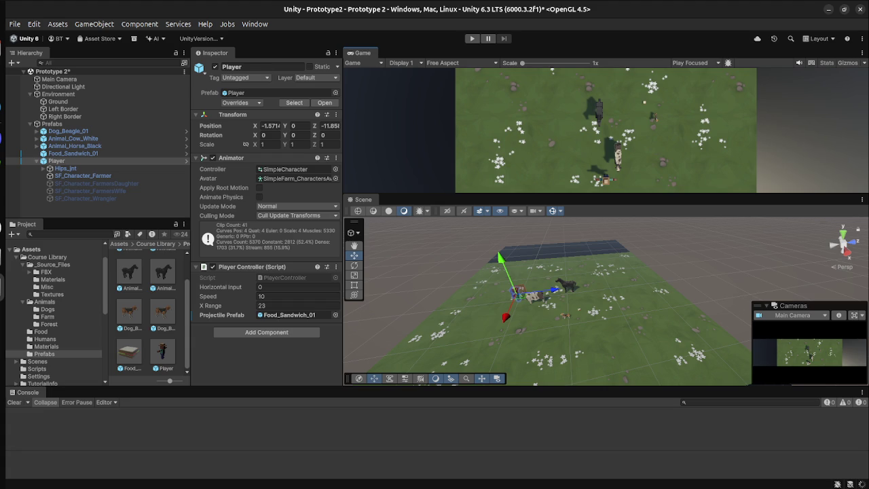
- Run a second play test, which again leaves Projectile Prefab Missing, then open the overview
key(ctrl+p)
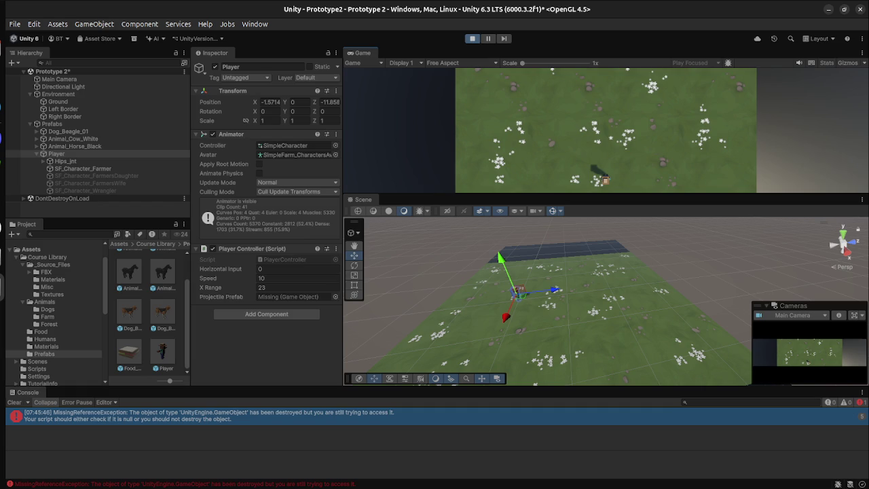
key(super)
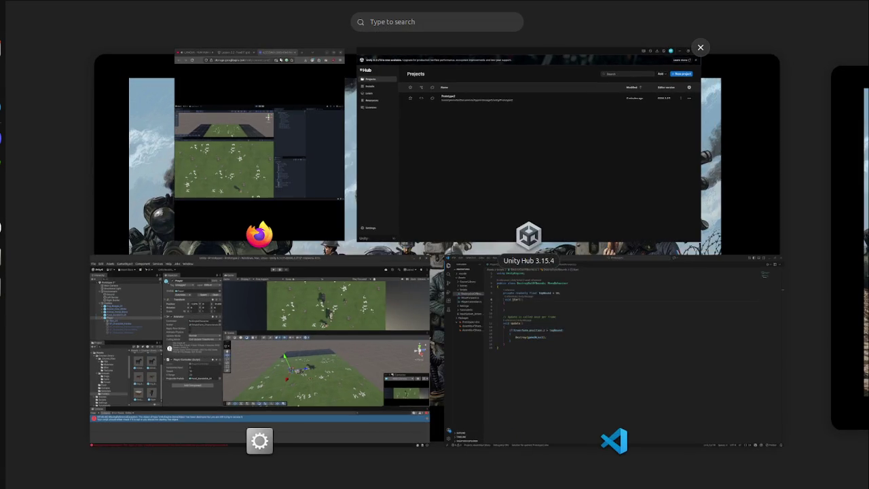
- Delete the readonly modifier from topBound and save DestroyOutOfBounds.cs
click(537, 306)
double_click(204, 98)
key(Delete)
key(Delete)
key(ctrl+s)
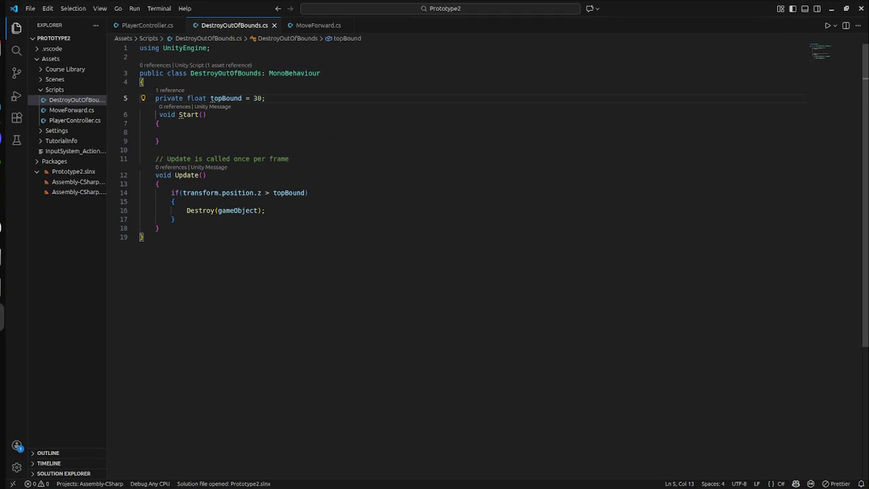
- Cycle through the window overview and bring the Unity editor to the front
key(super)
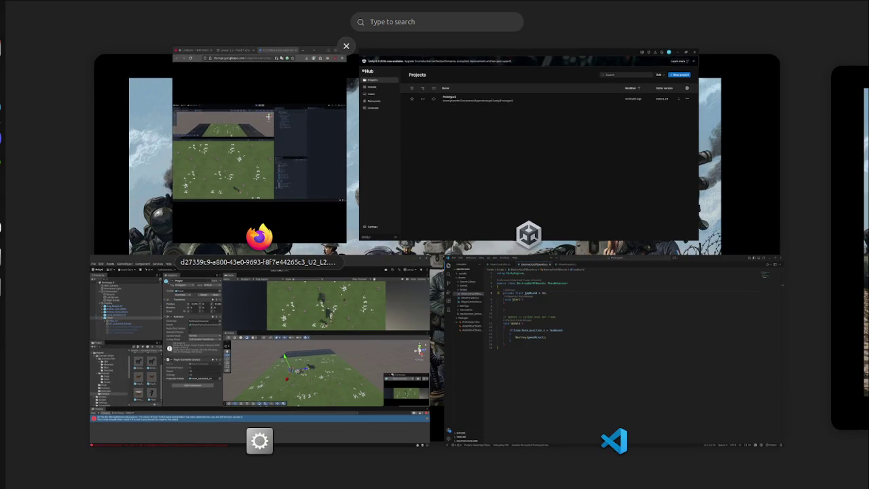
key(Escape)
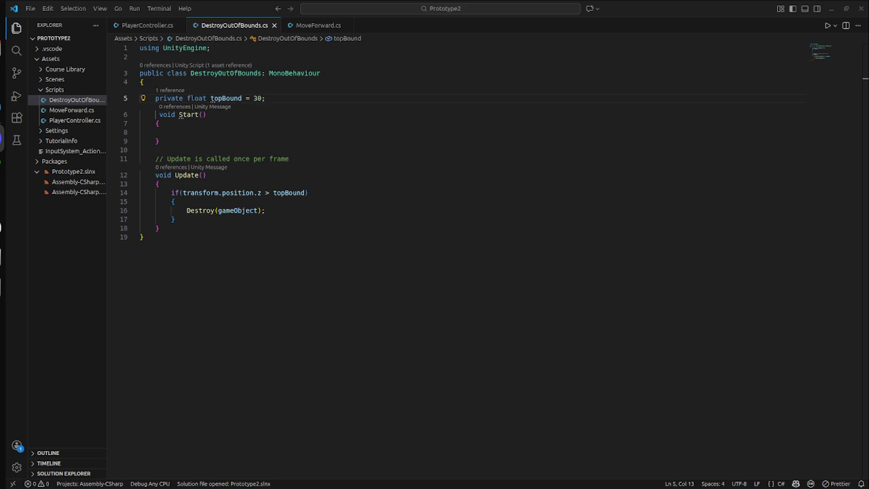
key(super)
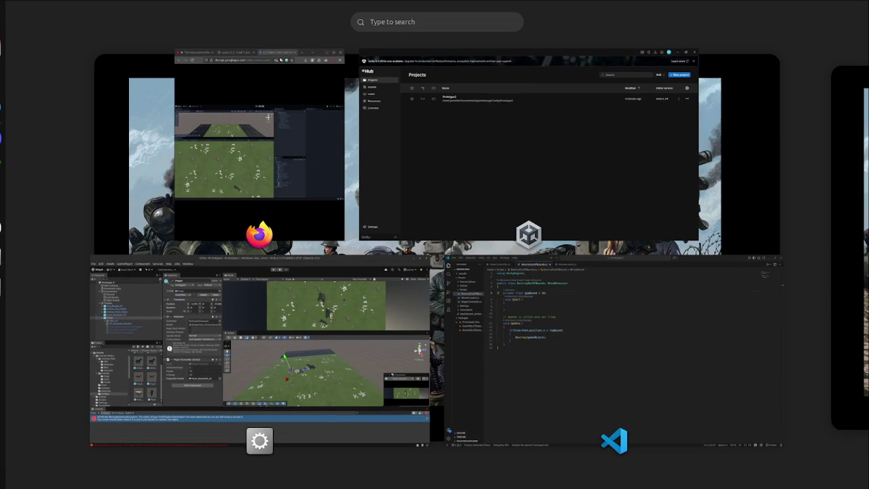
key(super)
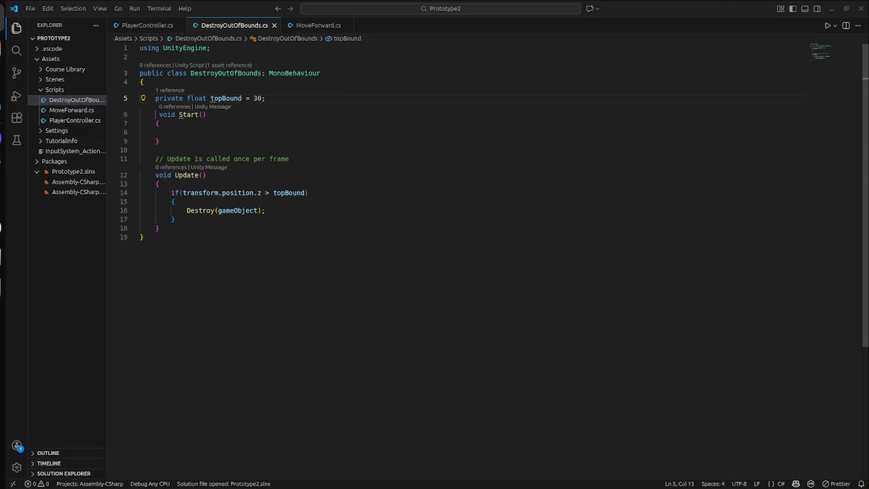
key(super)
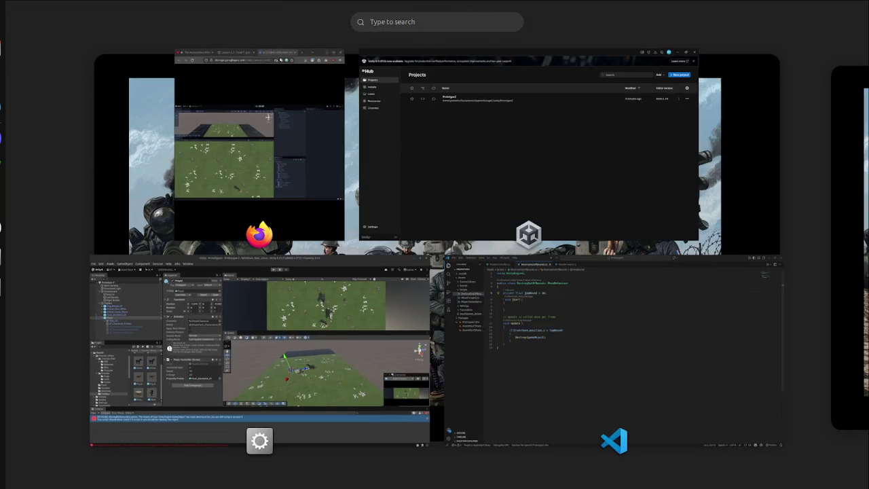
key(super)
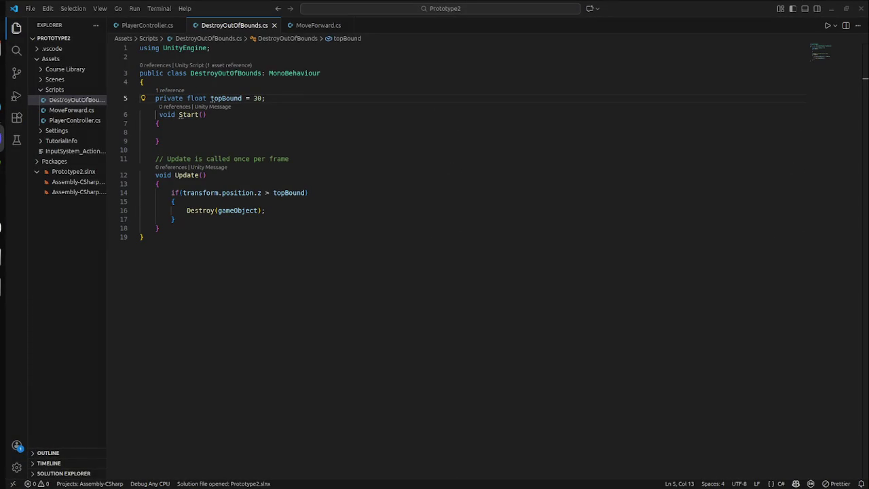
key(super)
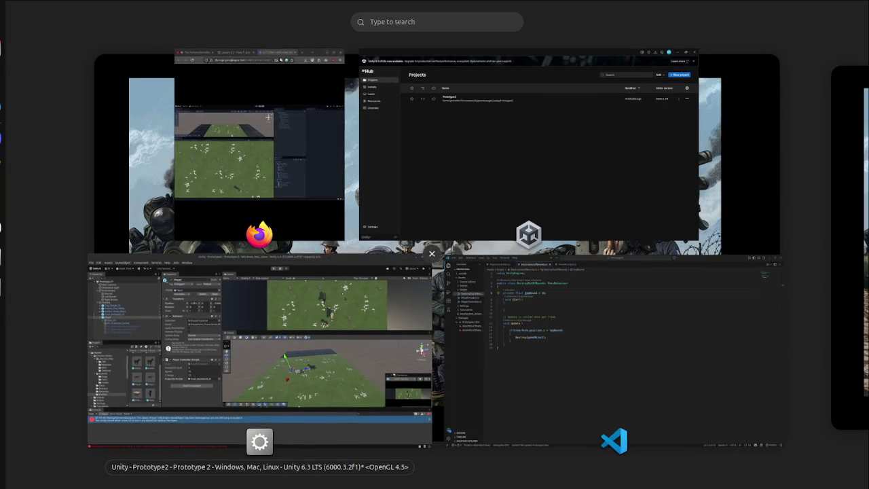
click(265, 349)
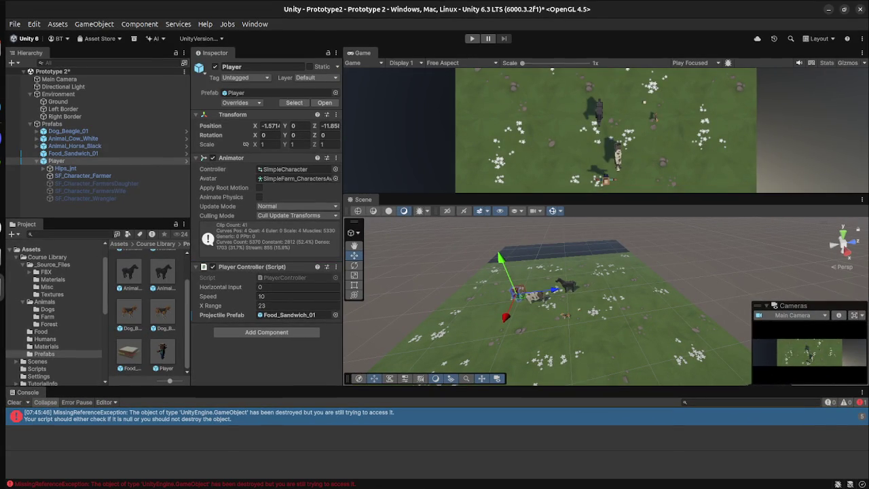
- Open PlayerController.cs from the console error and delete the blank line after Instantiate
click(204, 414)
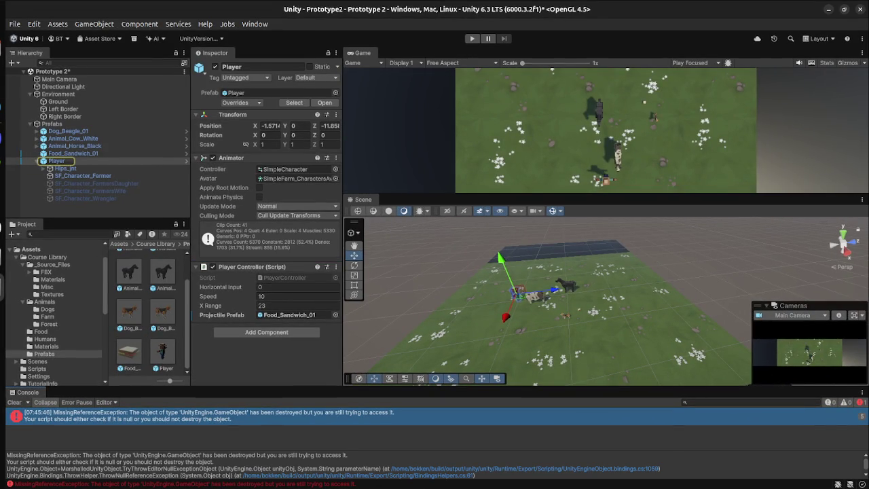
double_click(204, 414)
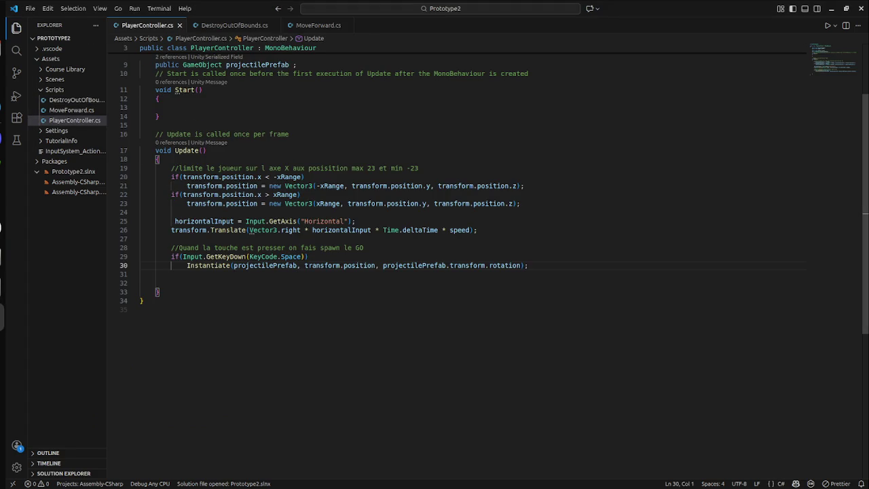
click(167, 274)
key(Delete)
- Return to PlayerController.cs at the end of line 20, then switch to the Unity editor
key(super)
key(super)
key(super)
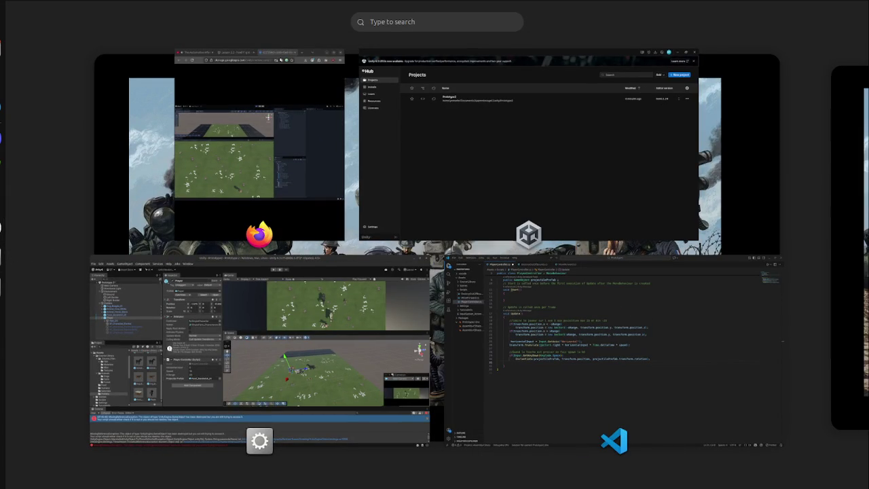
key(super)
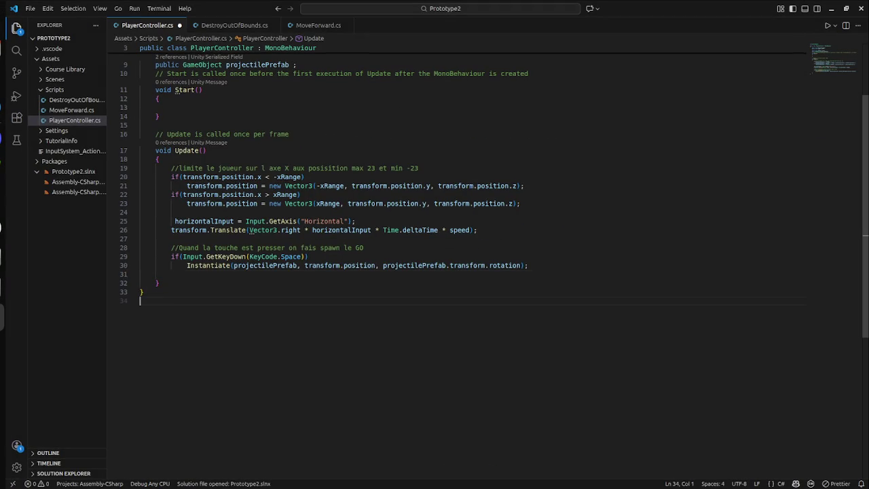
scroll(434, 258, up, 3)
click(305, 268)
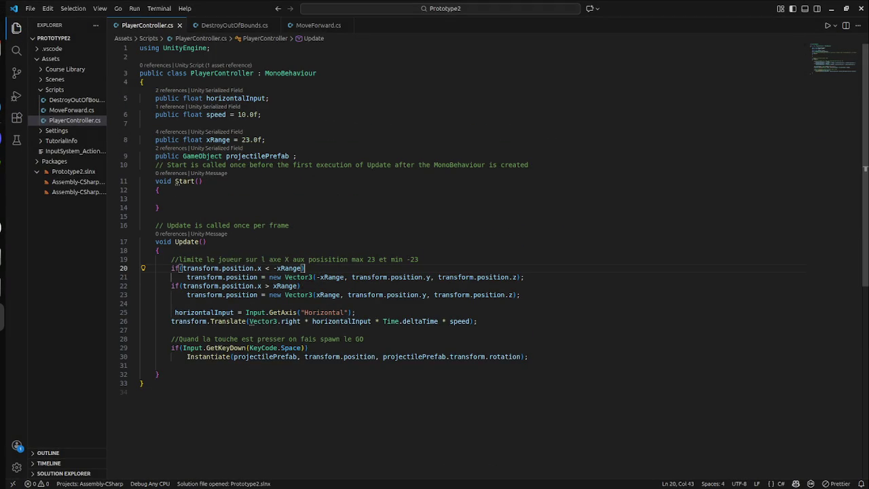
key(super)
click(258, 339)
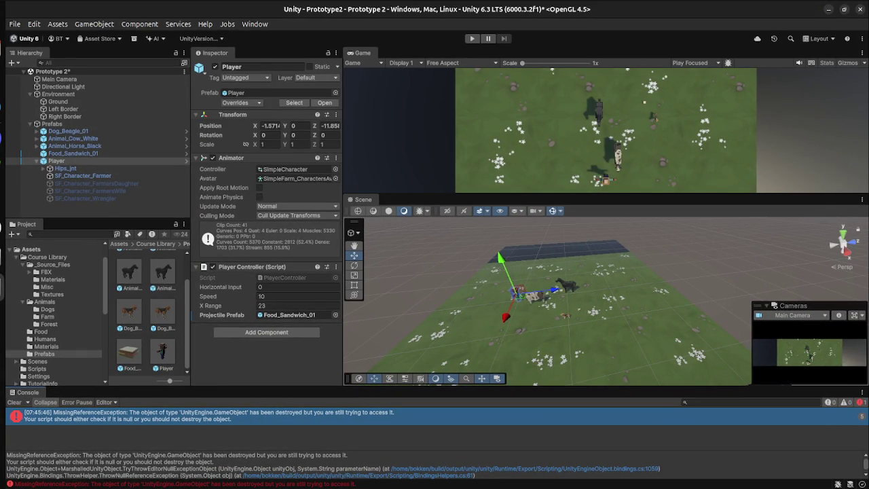
- Open DestroyOutOfBounds.cs in VS Code, then switch back to Unity
key(super)
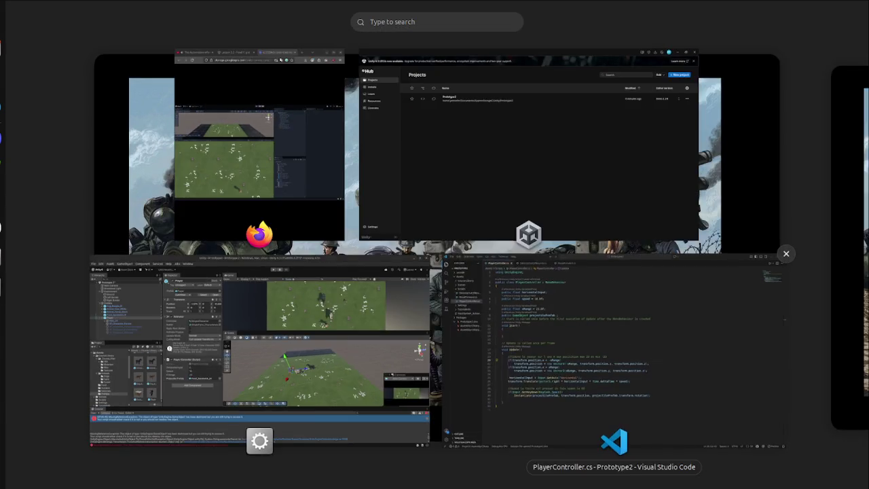
click(516, 285)
click(75, 100)
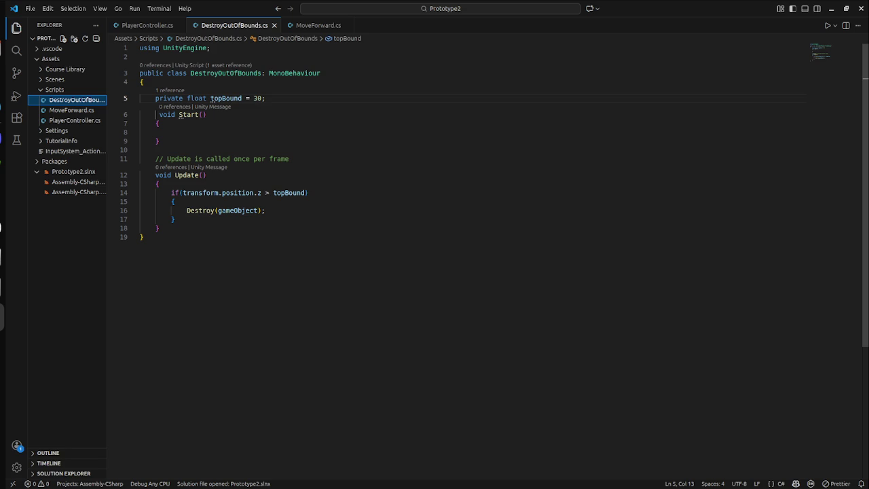
key(super)
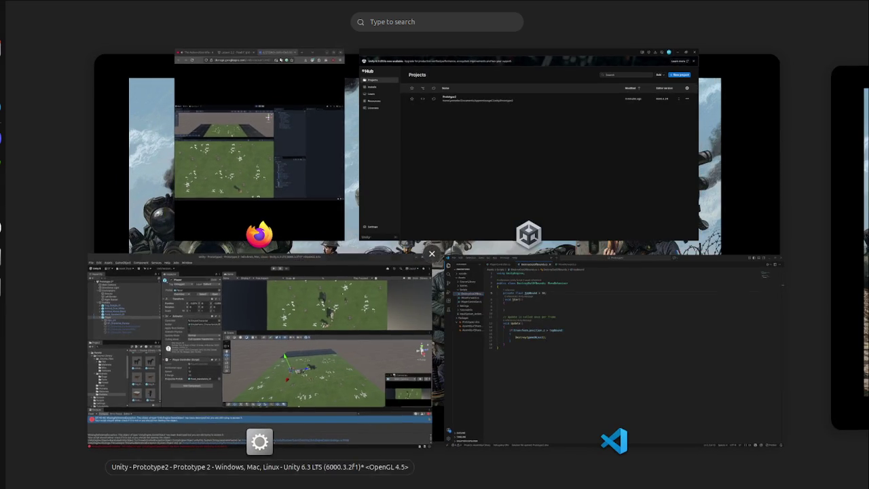
click(265, 349)
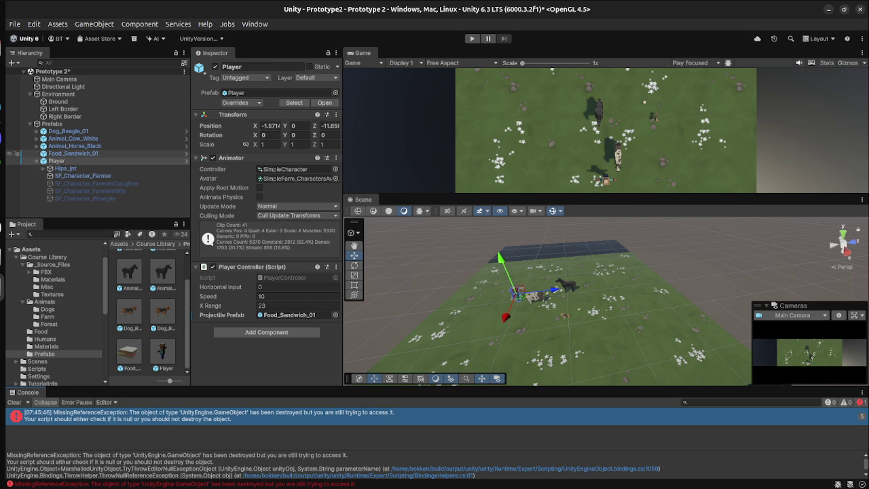
- Select Food_Sandwich_01, locate the DestroyOutOfBounds script, then go to it in VS Code
click(73, 152)
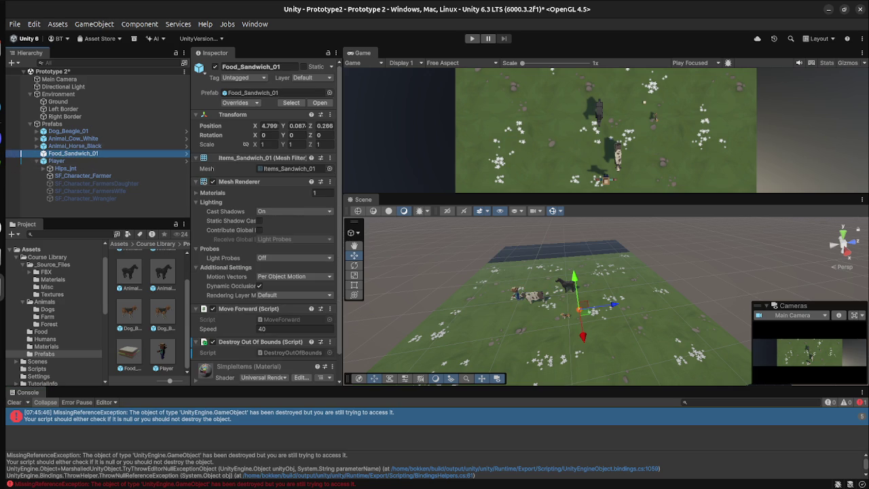
scroll(266, 224, down, 2)
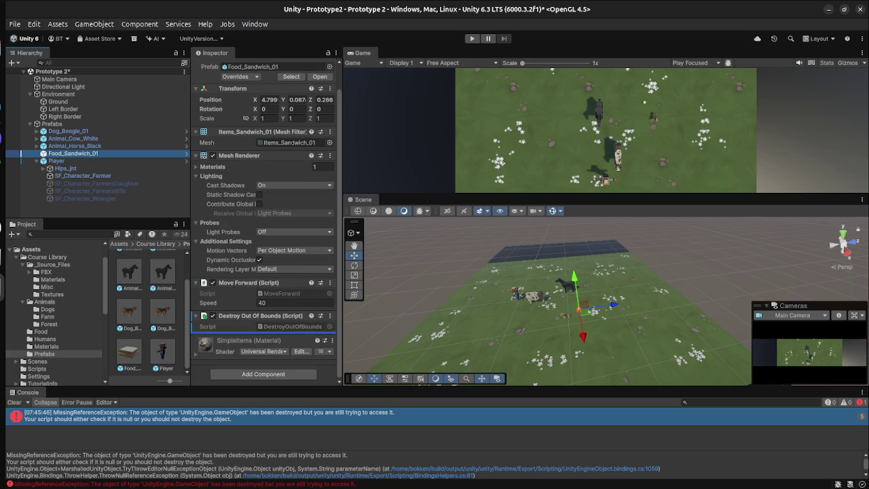
click(291, 326)
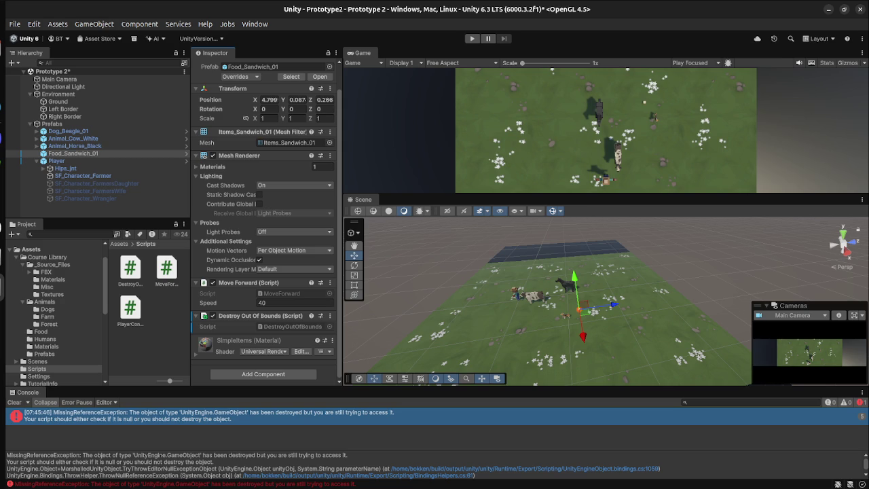
key(super)
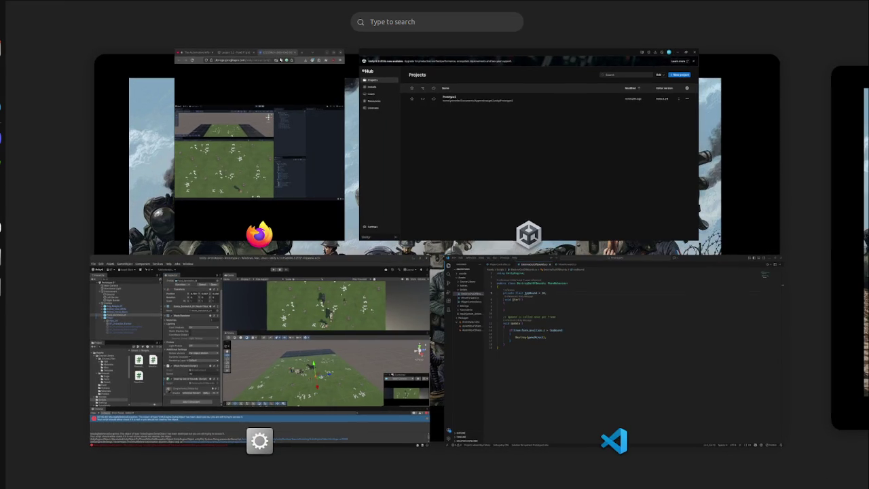
key(super)
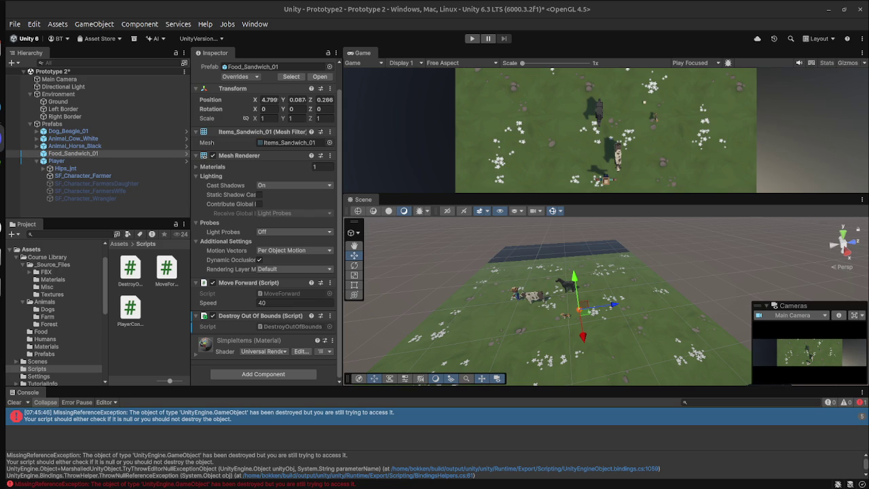
key(super)
key(super)
- In Unity, set Food_Sandwich_01's Position Z by typing 3.06 and dragging to 3.24
key(super)
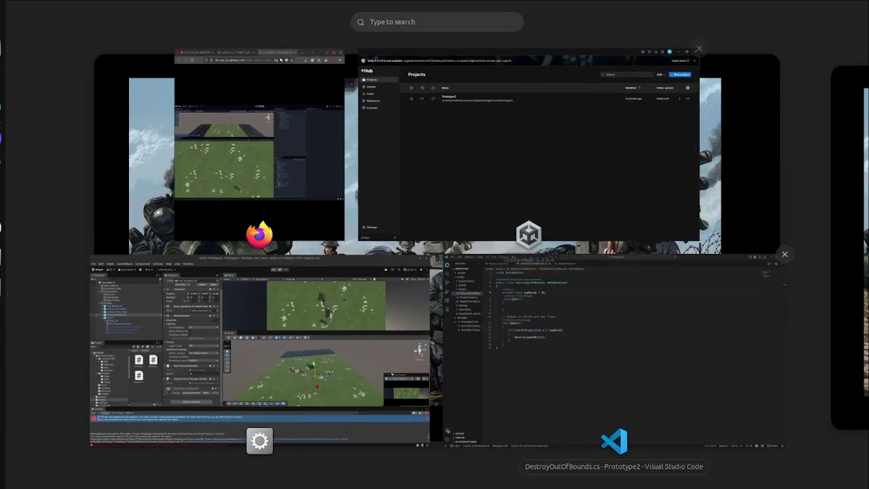
click(611, 339)
- Inspect the transform.position.z versus topBound check on line 14
click(176, 219)
drag(261, 193, 308, 193)
click(308, 192)
click(158, 228)
double_click(201, 193)
drag(222, 193, 282, 193)
click(282, 193)
click(158, 228)
click(309, 192)
key(super)
click(353, 274)
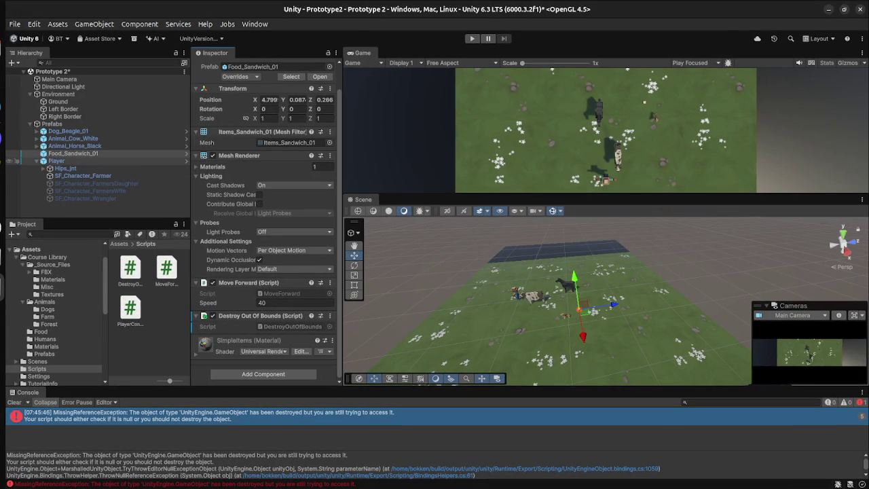
click(73, 153)
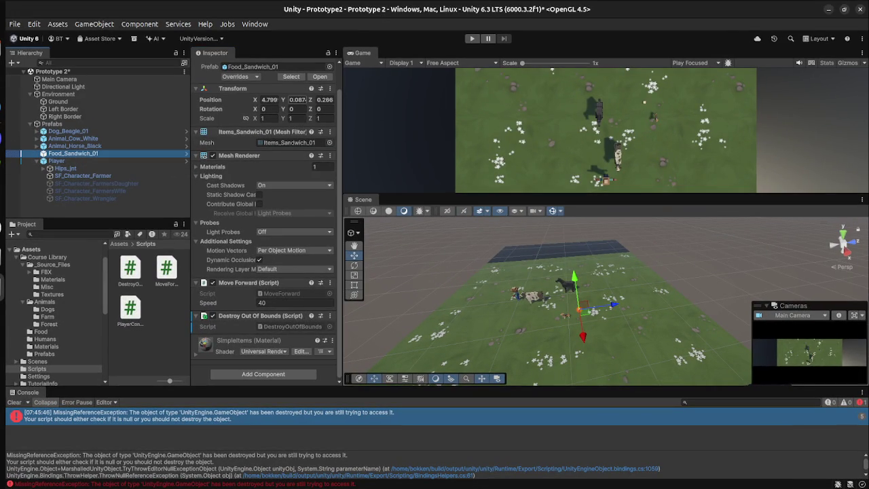
click(323, 99)
text(3.06)
mouse_move(310, 99)
mouse_down()
mouse_move(322, 99)
mouse_move(302, 99)
mouse_move(328, 99)
mouse_up()
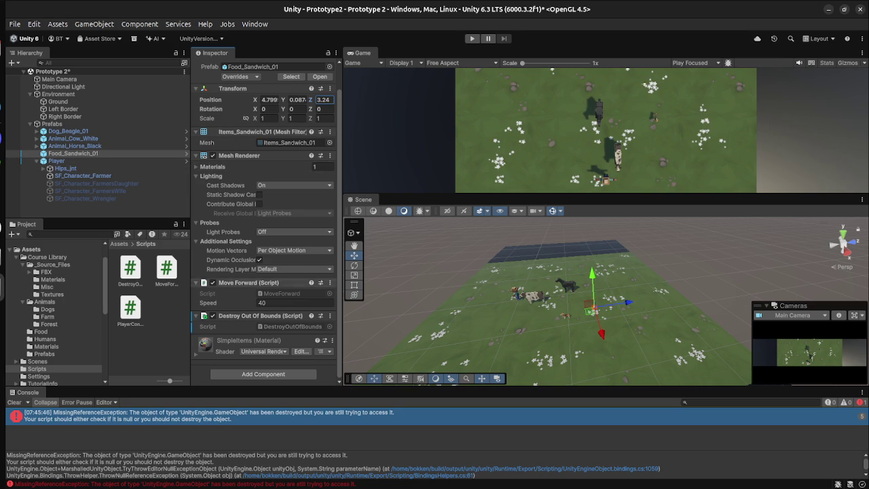
key(super)
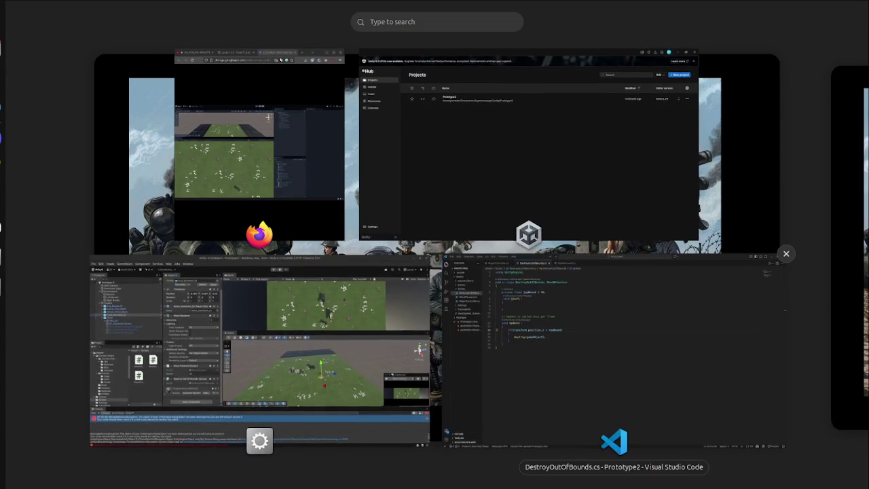
- Remove a stray space before horizontalInput in PlayerController.cs and save it
click(584, 326)
click(75, 120)
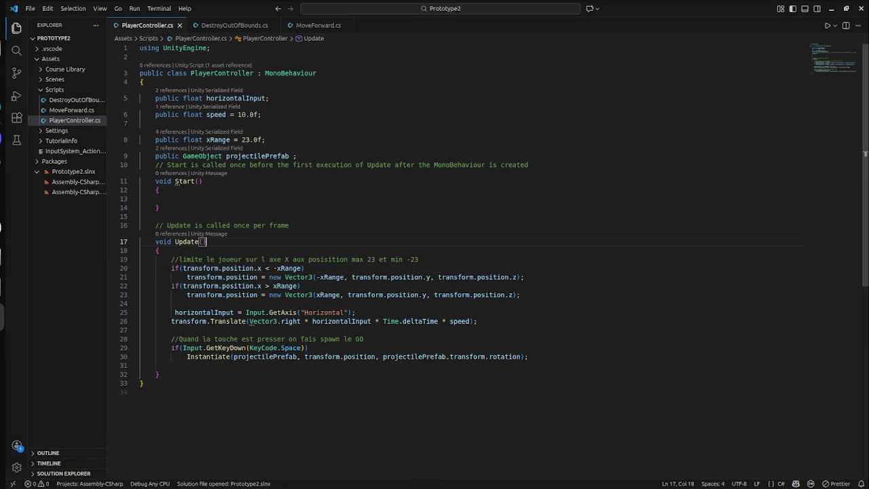
drag(478, 321, 163, 312)
click(174, 312)
key(BackSpace)
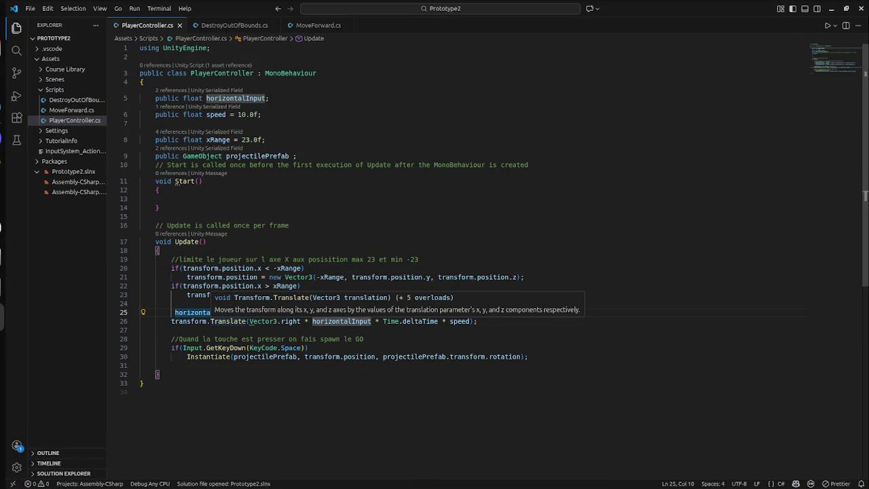
click(227, 321)
key(ctrl+s)
click(366, 338)
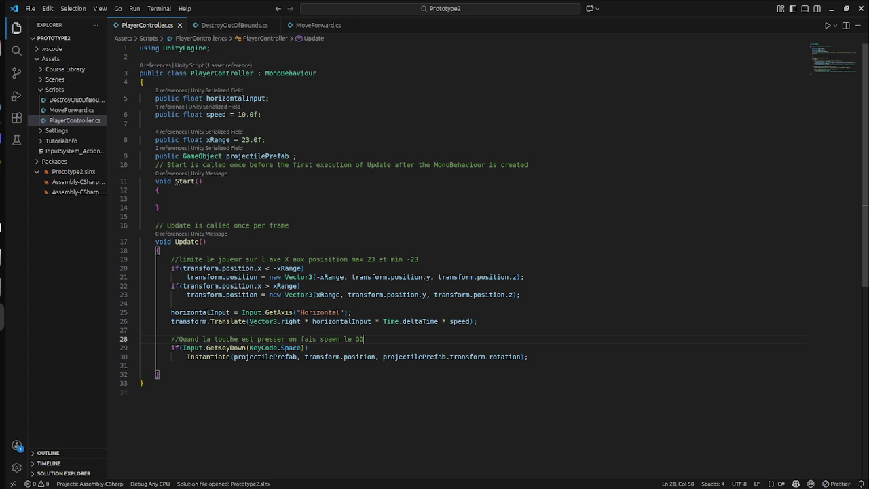
- Switch to the Unity editor and start Play mode to test firing
mouse_move(224, 347)
key(super)
key(super)
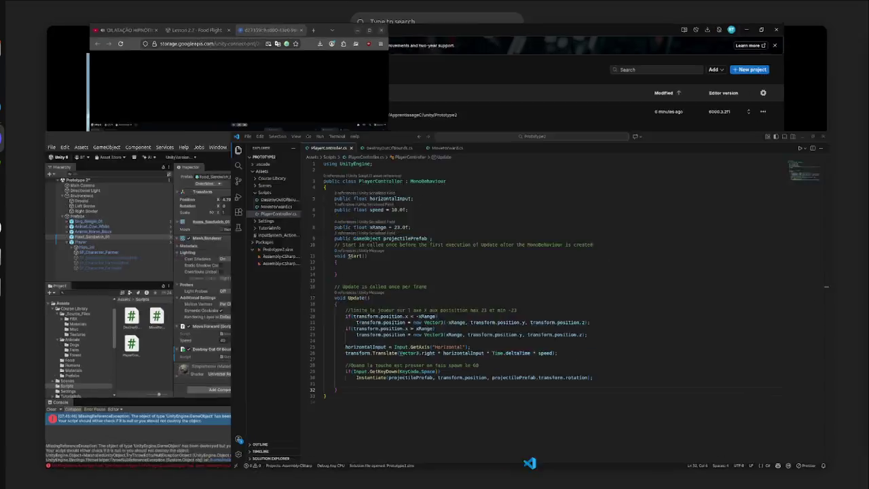
key(super)
key(super)
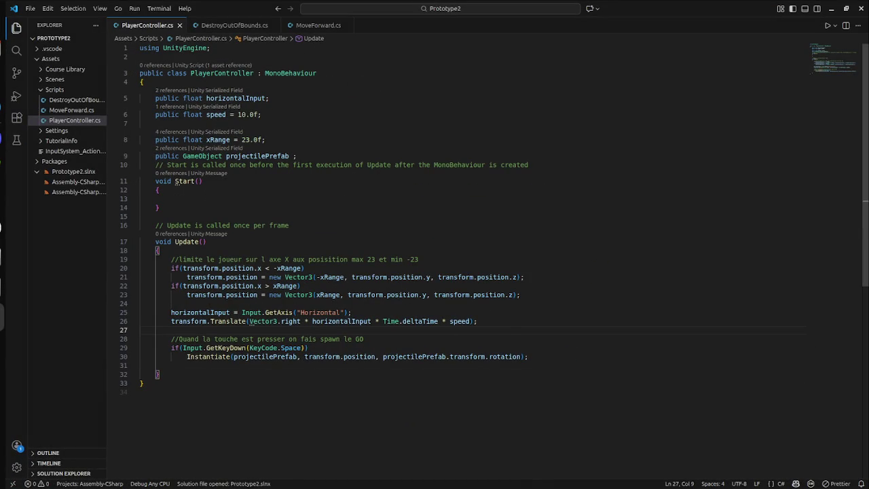
click(144, 382)
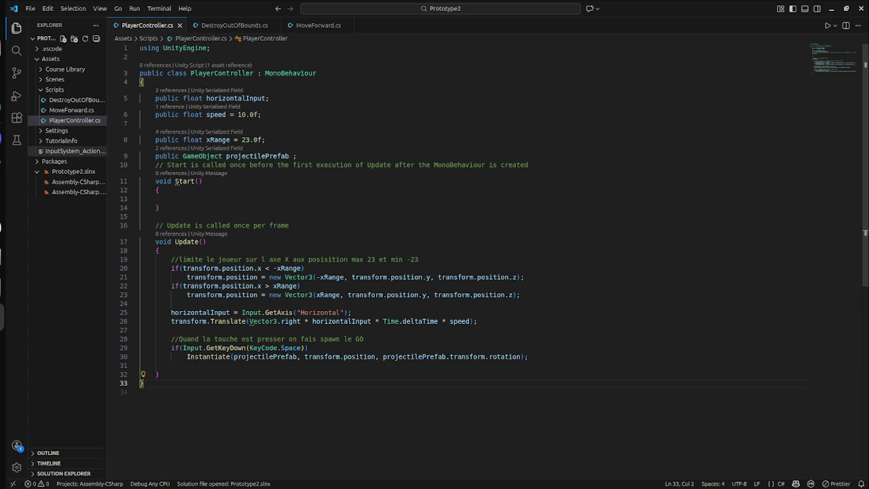
mouse_move(1, 2)
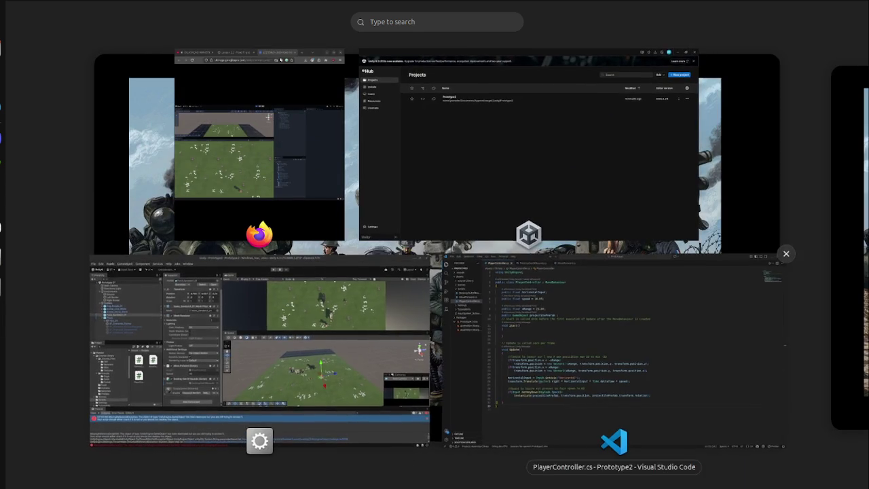
click(614, 353)
key(super)
click(224, 332)
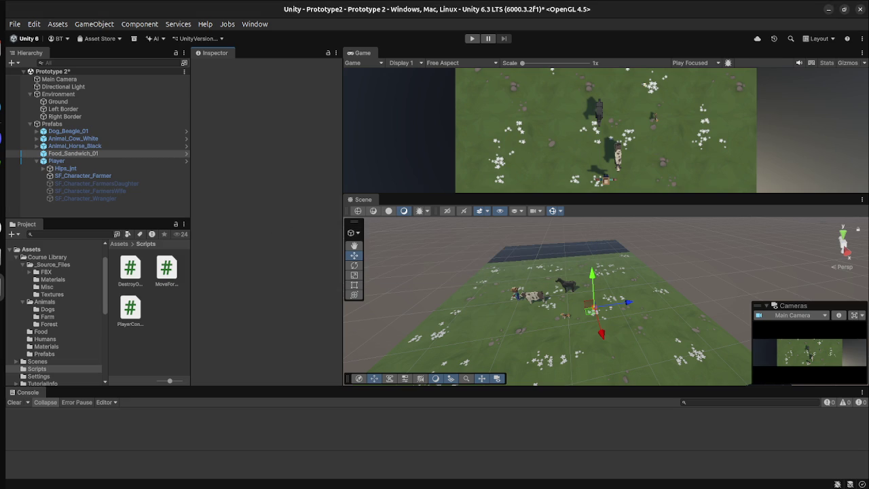
key(ctrl+p)
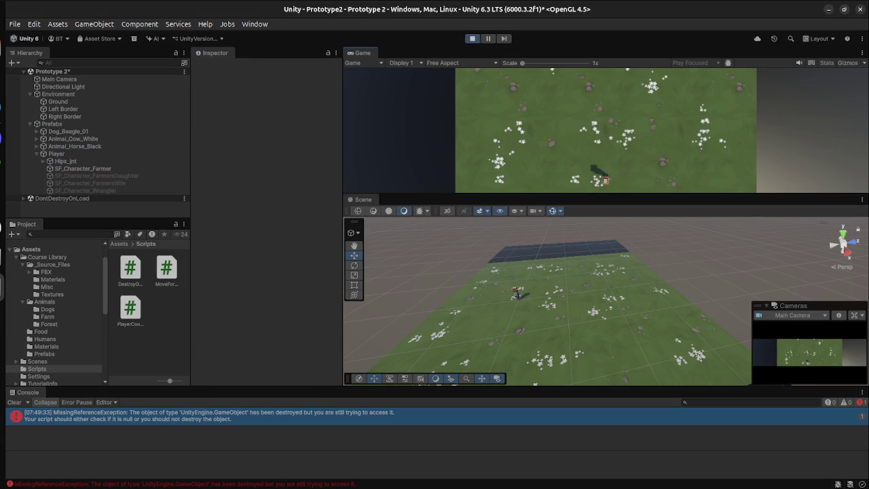
- Inspect the MissingReferenceException, select Player, and stop Play mode
click(204, 415)
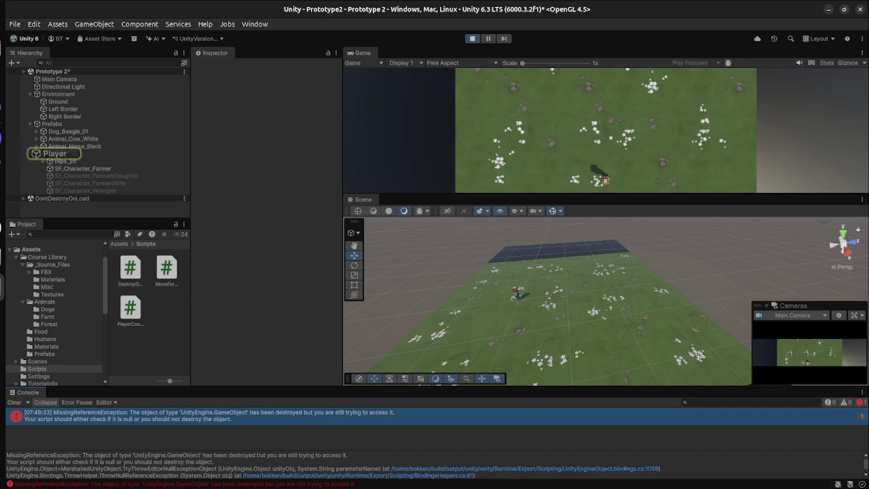
click(57, 153)
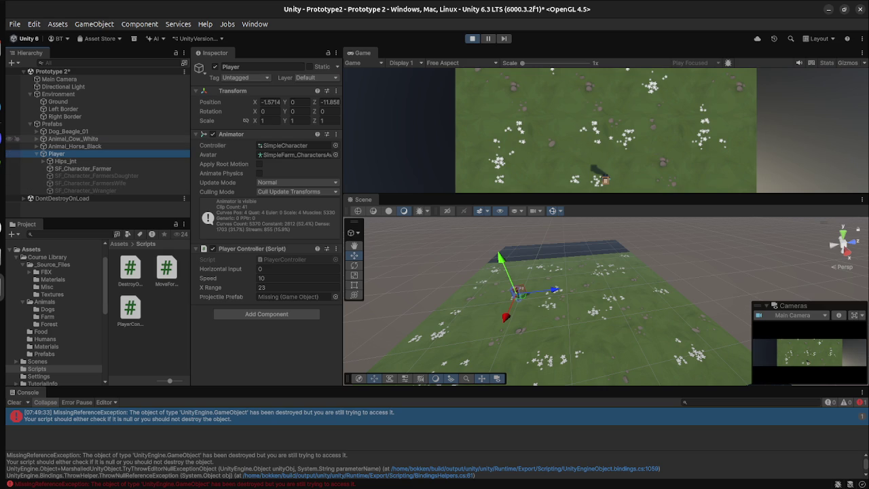
click(472, 38)
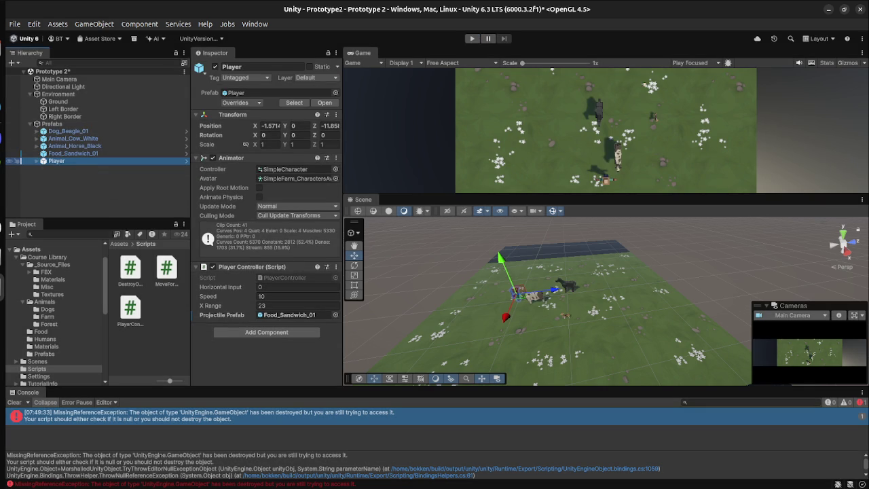
- Select Hips_jnt, SF_Character_Farmer and Player in turn, then open the window overview
click(65, 167)
click(57, 160)
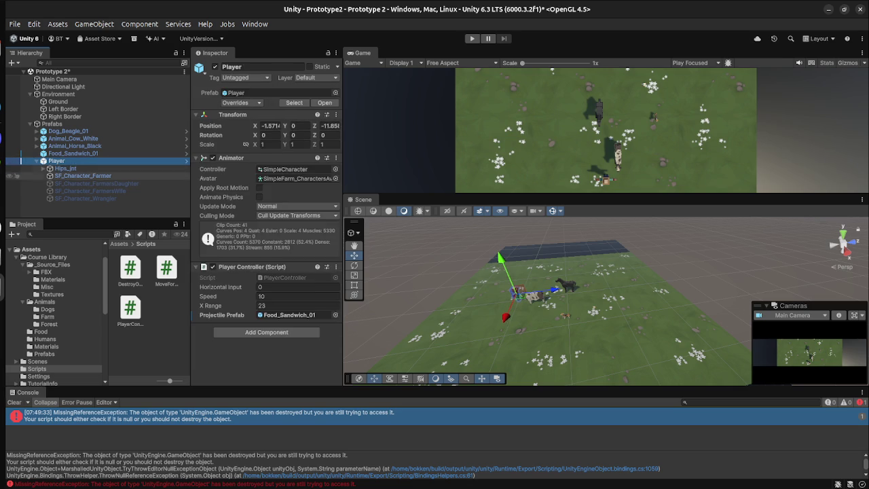
click(82, 175)
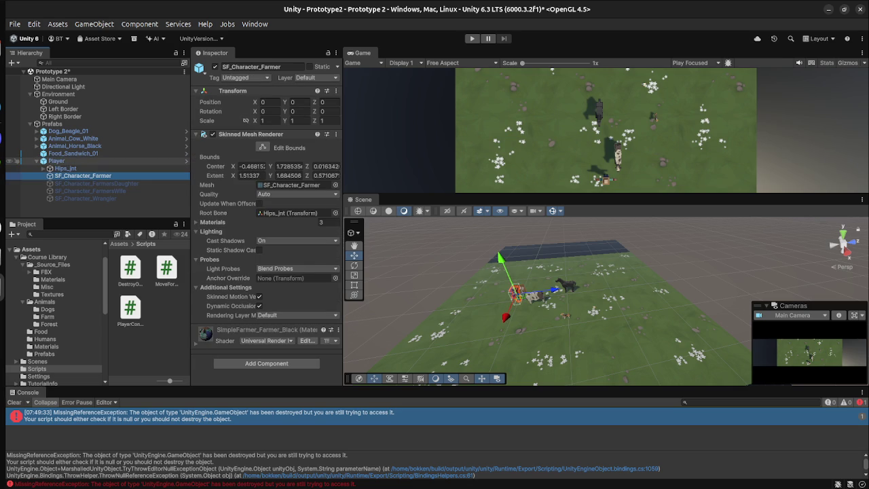
click(56, 160)
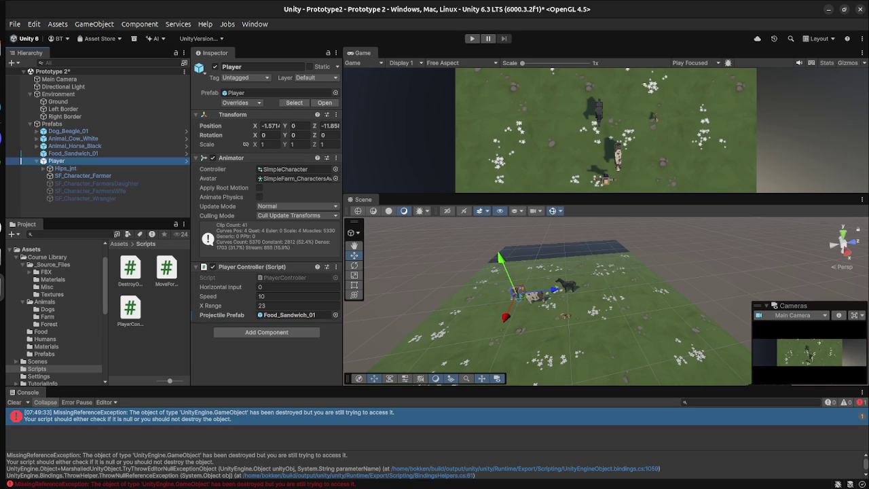
key(super)
key(super)
key(super)
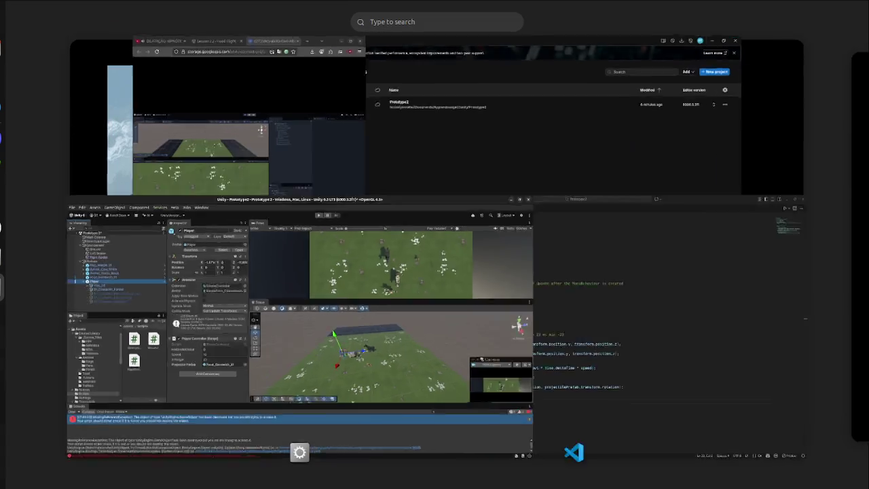
- Cycle between Unity and VS Code, looking over MoveForward.cs, DestroyOutOfBounds.cs and PlayerController.cs
key(super)
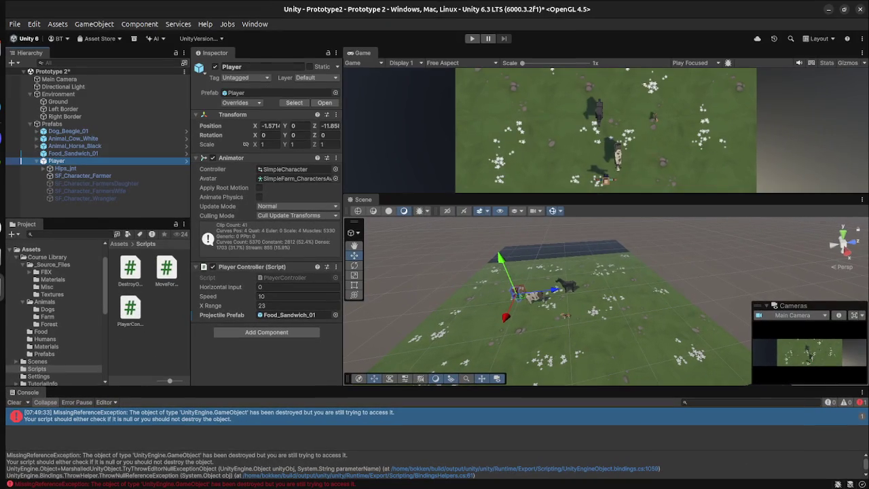
key(super)
click(611, 358)
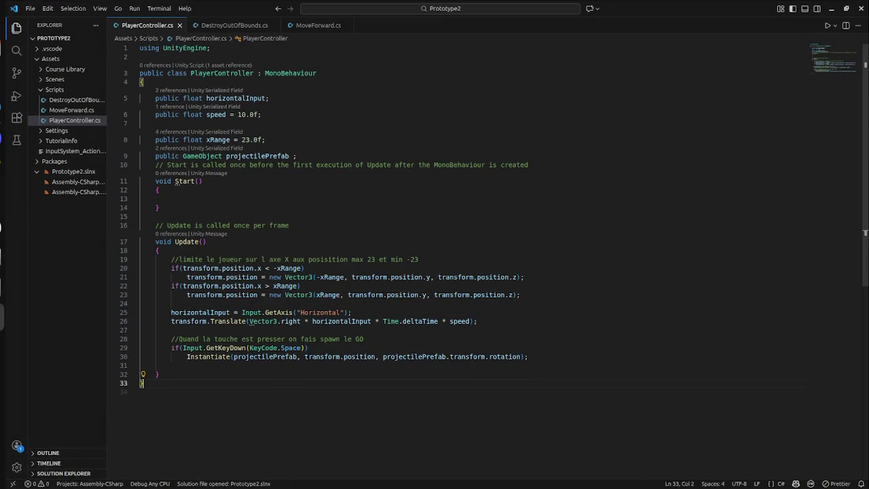
key(ctrl+Tab)
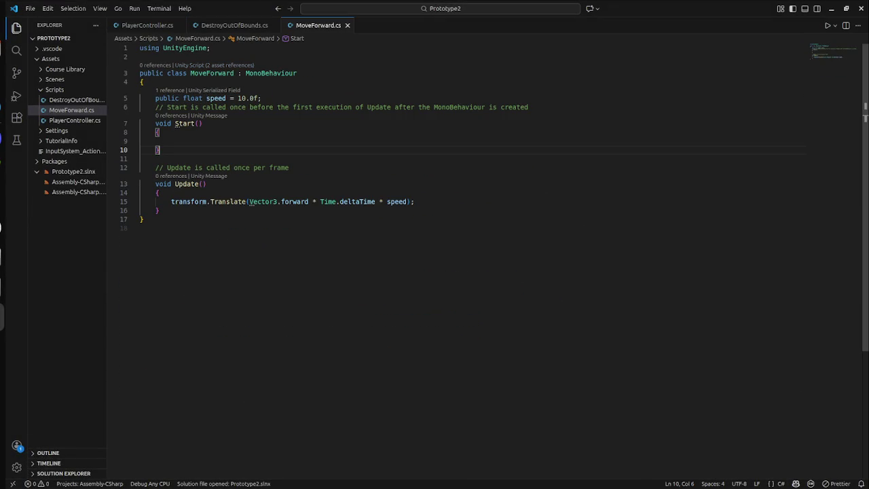
click(72, 100)
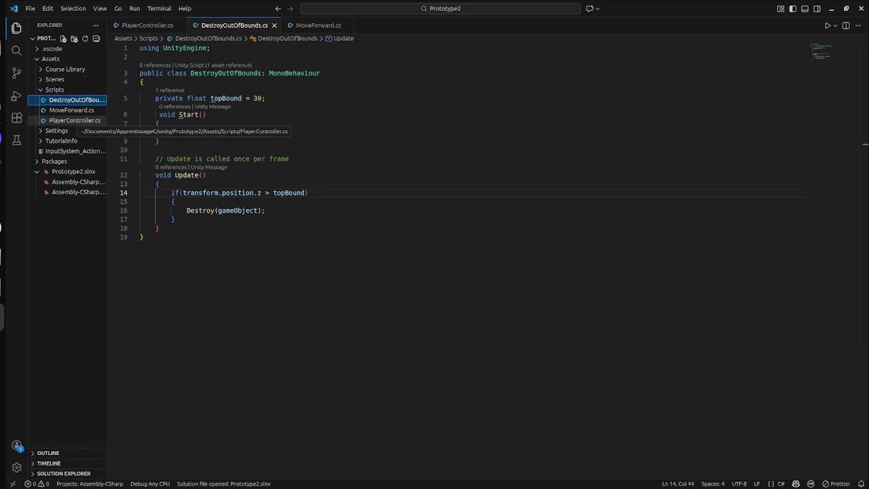
click(75, 120)
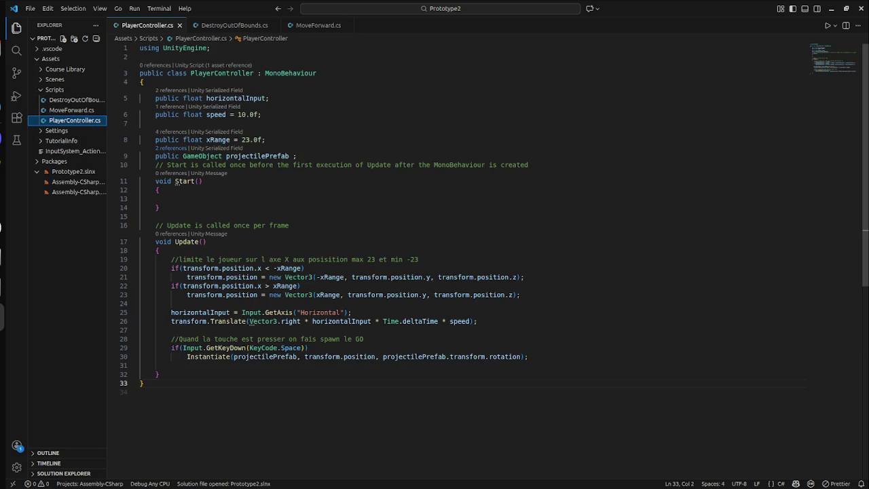
key(super)
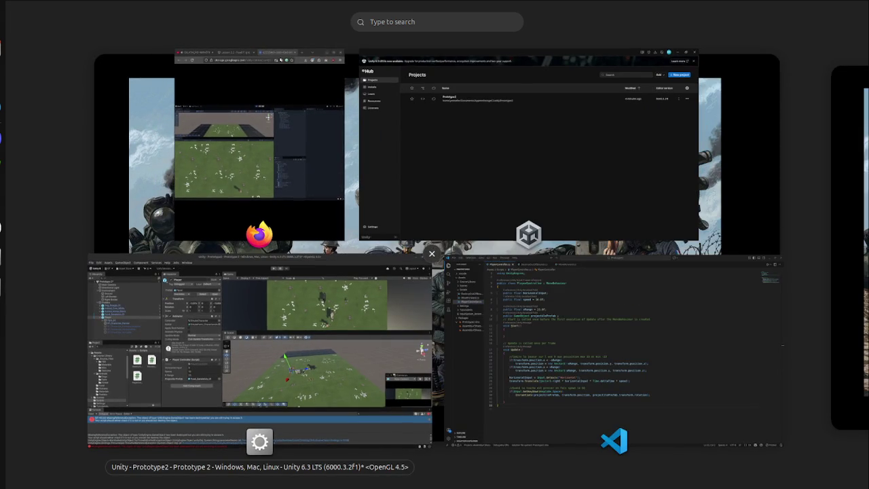
click(285, 292)
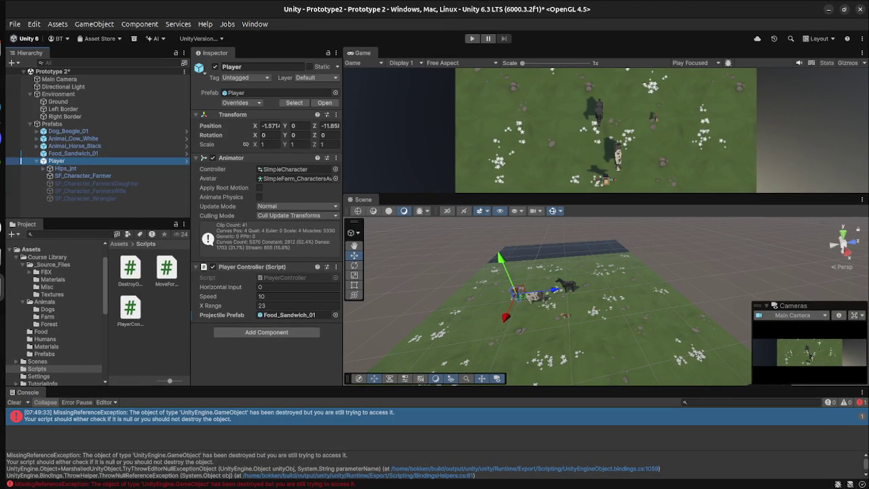
key(super)
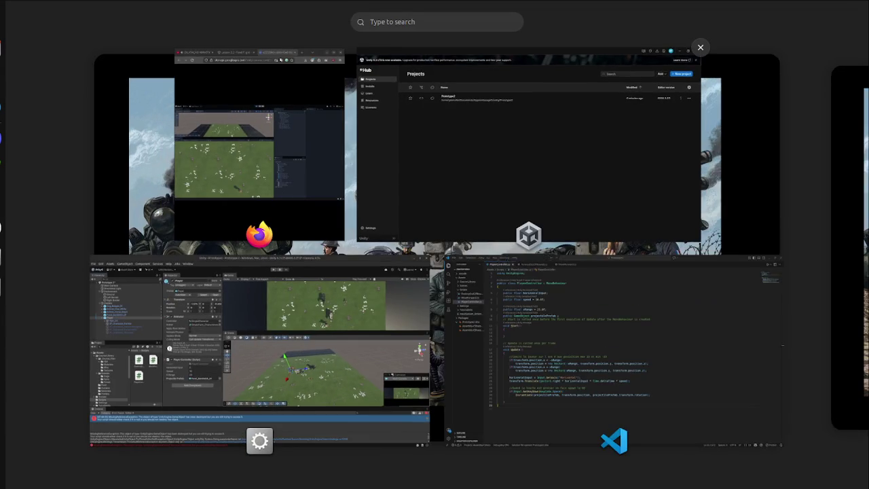
click(556, 305)
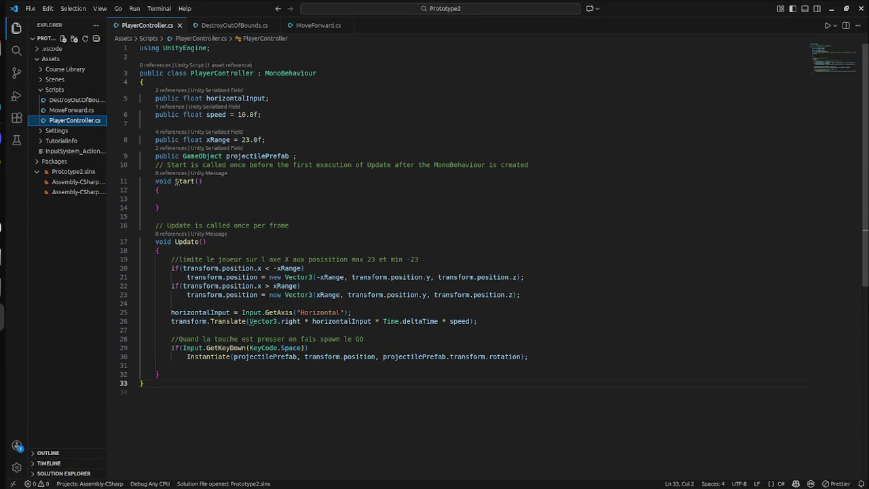
key(super)
click(265, 353)
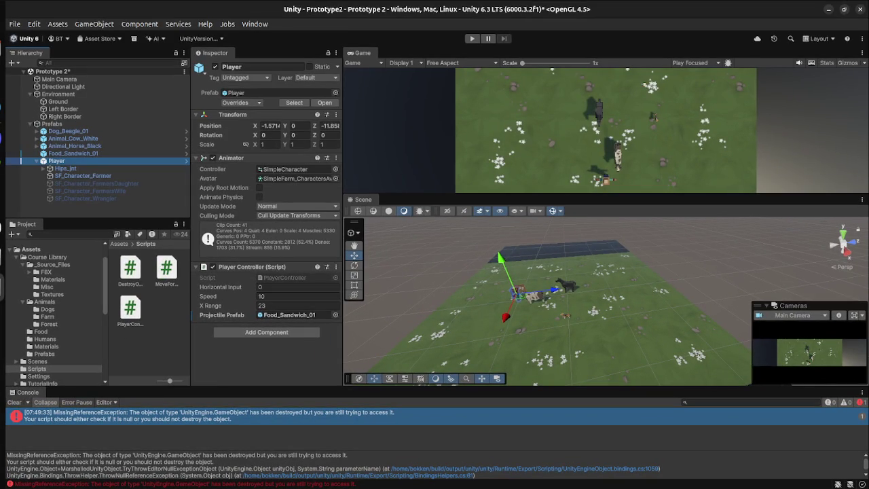
key(super)
click(597, 353)
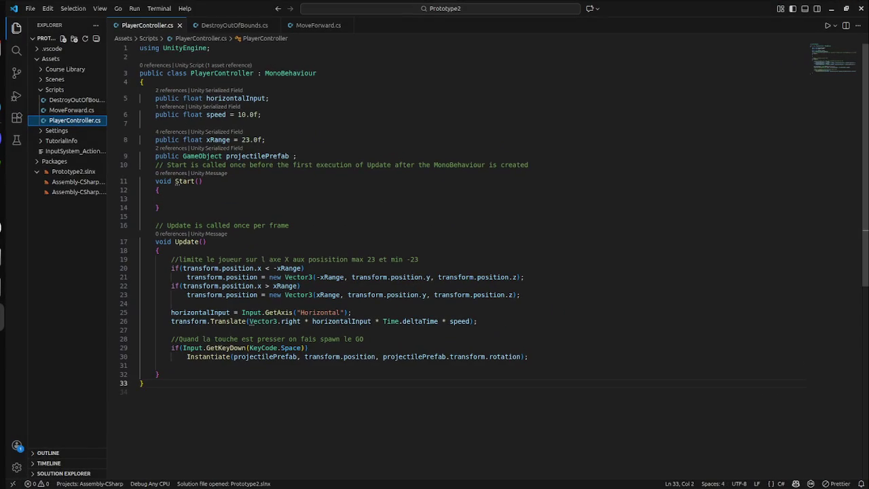
- Delete the blank line 31 after the Instantiate call and save PlayerController.cs
click(166, 365)
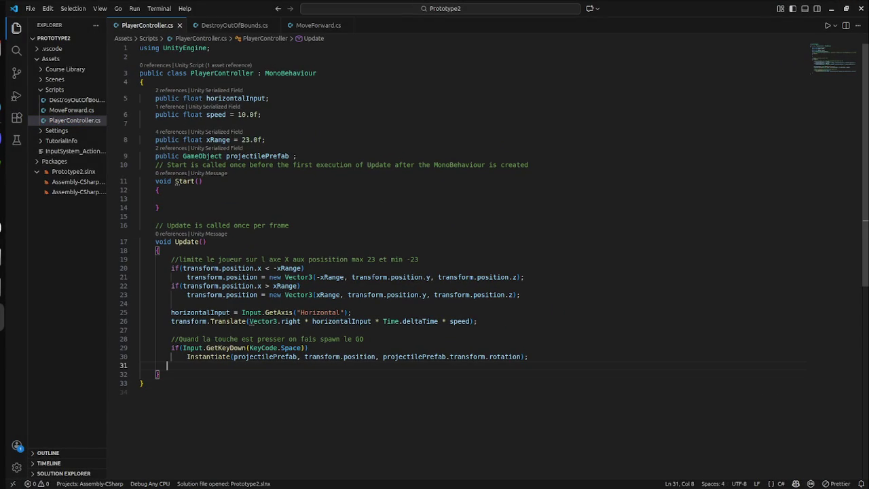
key(BackSpace)
key(BackSpace)
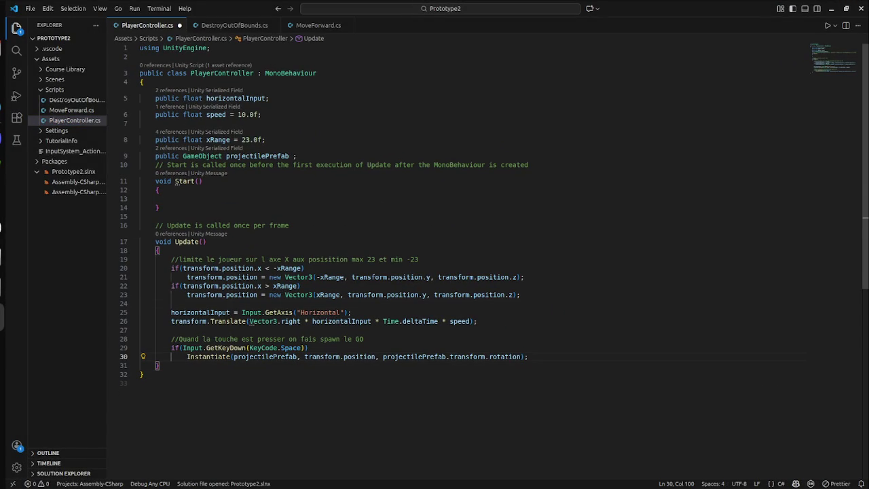
key(ctrl+s)
- Review the Destroy block in DestroyOutOfBounds.cs and glance back at the Unity editor
click(71, 100)
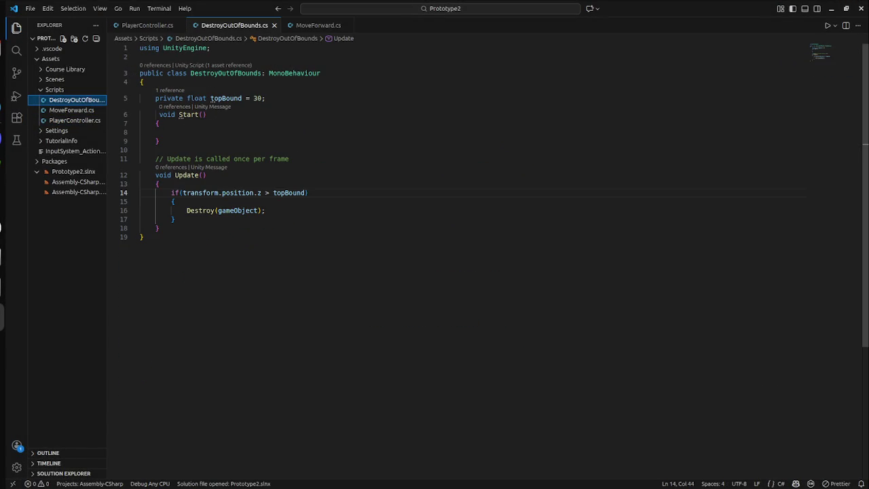
drag(268, 210, 175, 219)
key(super)
click(300, 330)
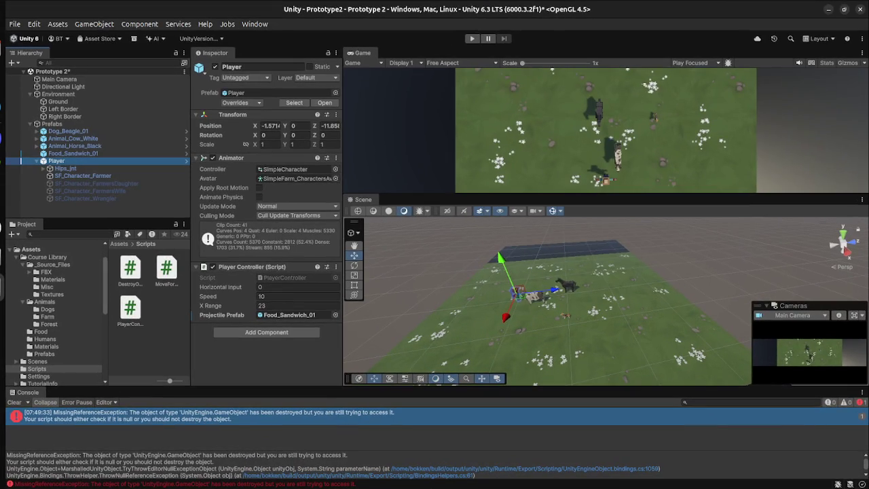
key(super)
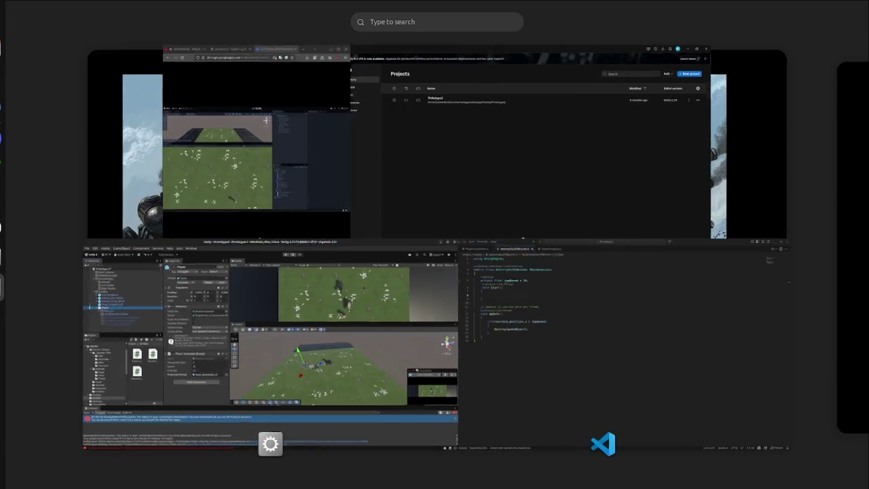
- Drag the Firefox lesson video back to about 3:52, then return to DestroyOutOfBounds.cs
click(380, 204)
mouse_move(284, 377)
mouse_down()
mouse_move(188, 377)
mouse_move(208, 376)
mouse_up()
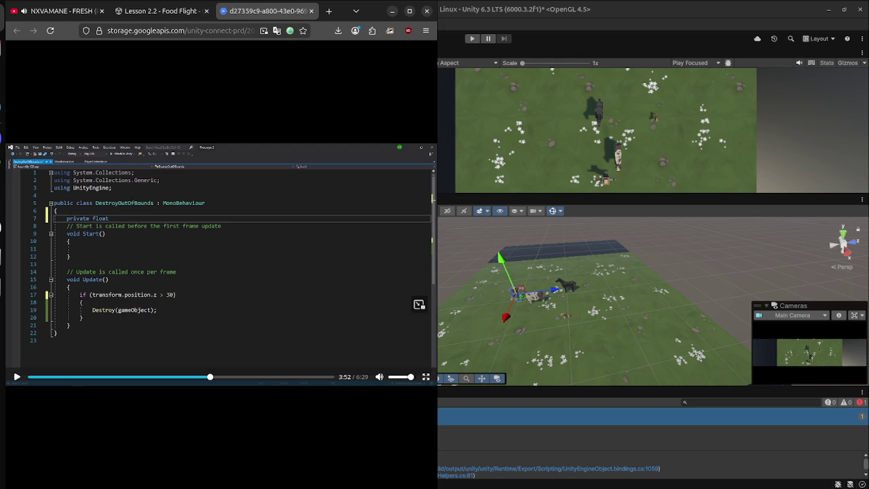
key(super)
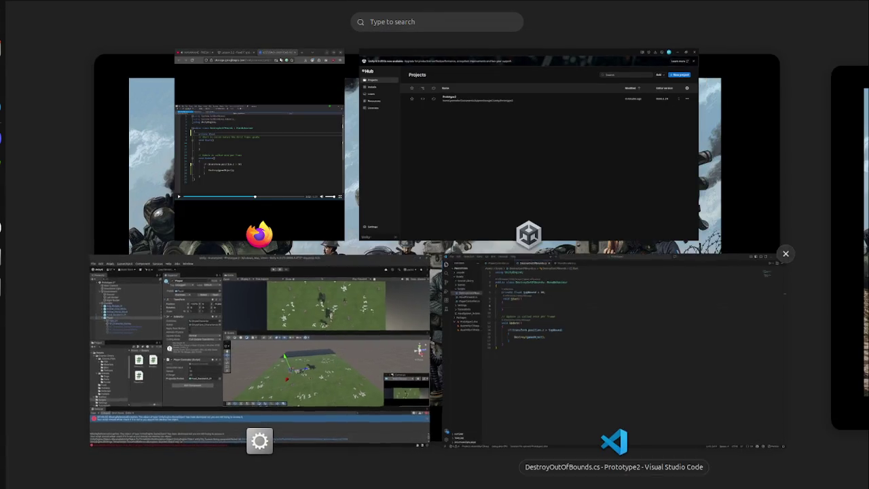
click(610, 346)
key(super)
key(Return)
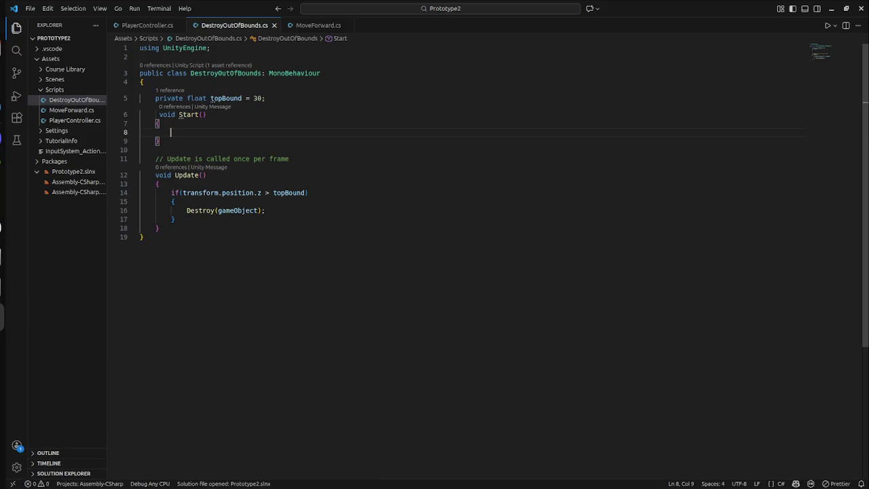
- Add a blank line after Destroy(gameObject) and cut the Space-key spawn lines 29–30 from PlayerController.cs
click(265, 210)
key(Return)
click(75, 120)
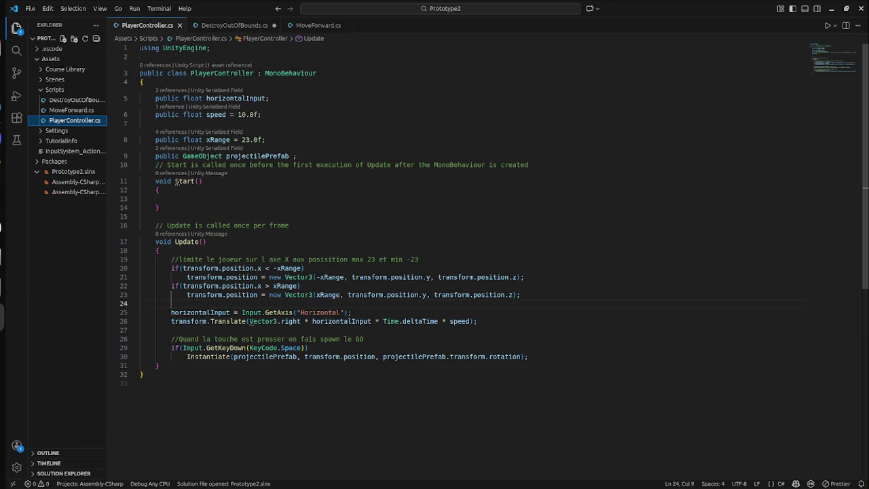
drag(163, 347, 529, 356)
key(ctrl+c)
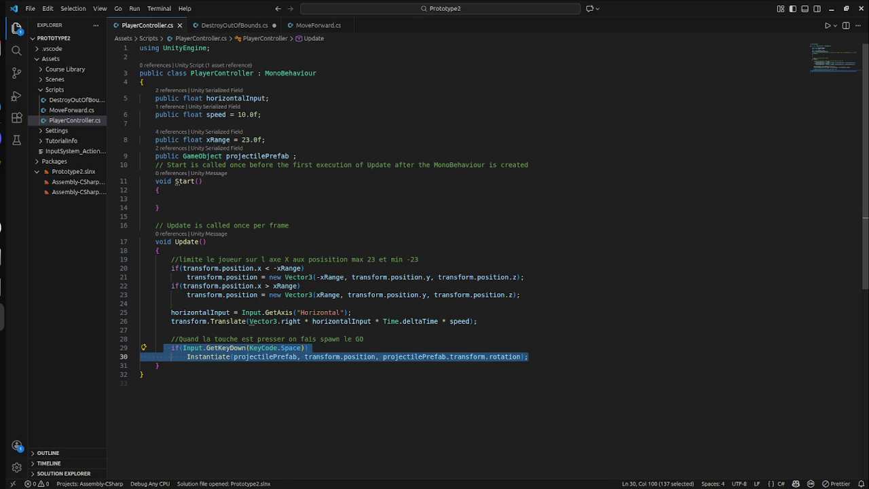
key(BackSpace)
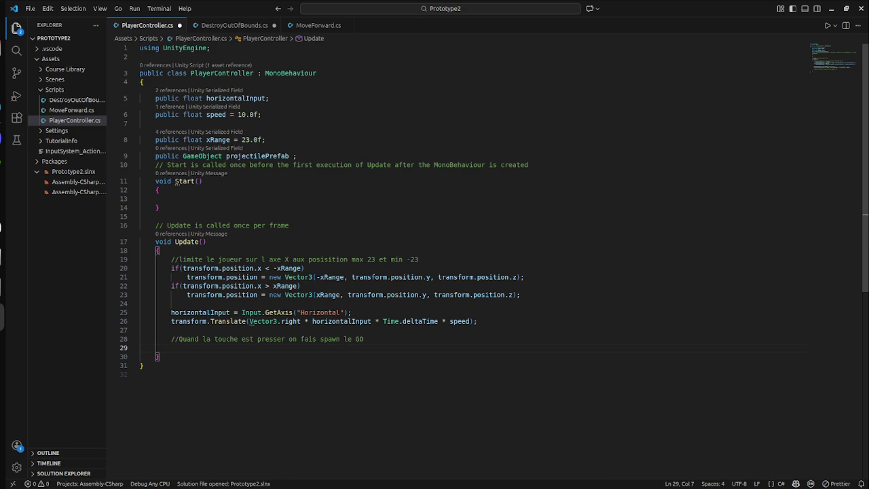
- Paste the spawn lines into DestroyOutOfBounds' if block, undo, and restore them in PlayerController.cs
click(75, 99)
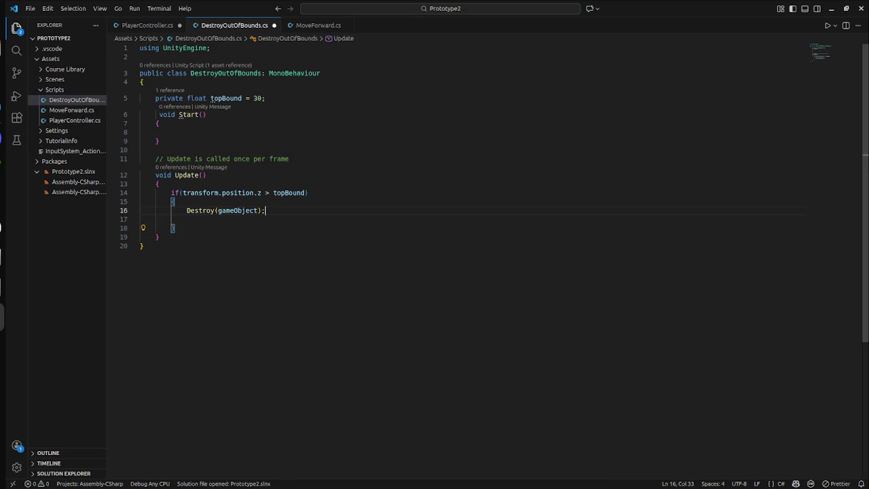
key(Return)
key(ctrl+v)
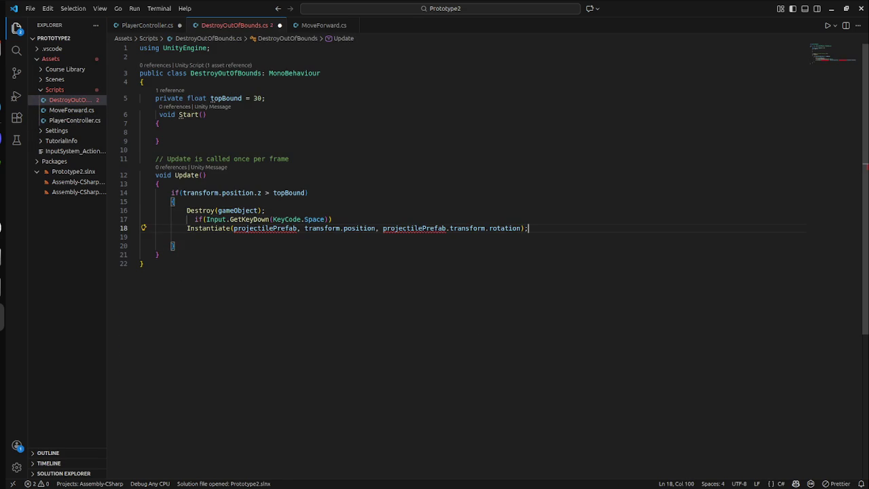
key(ctrl+z)
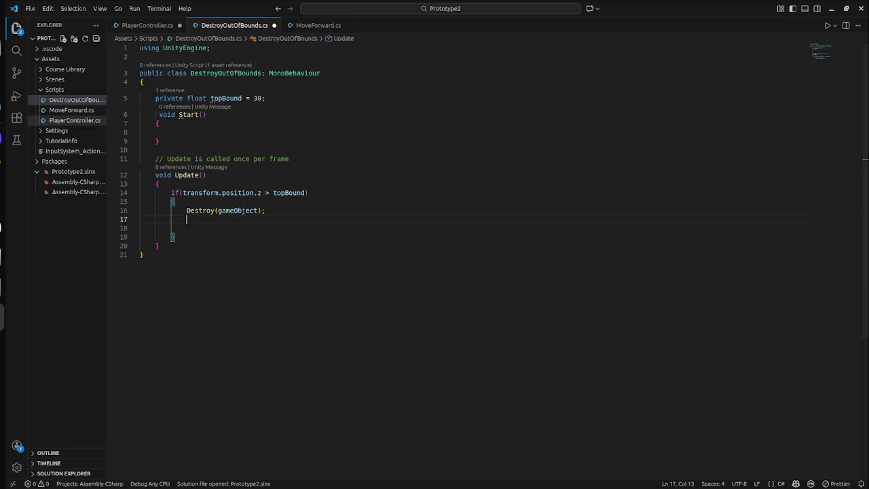
click(75, 120)
key(ctrl+v)
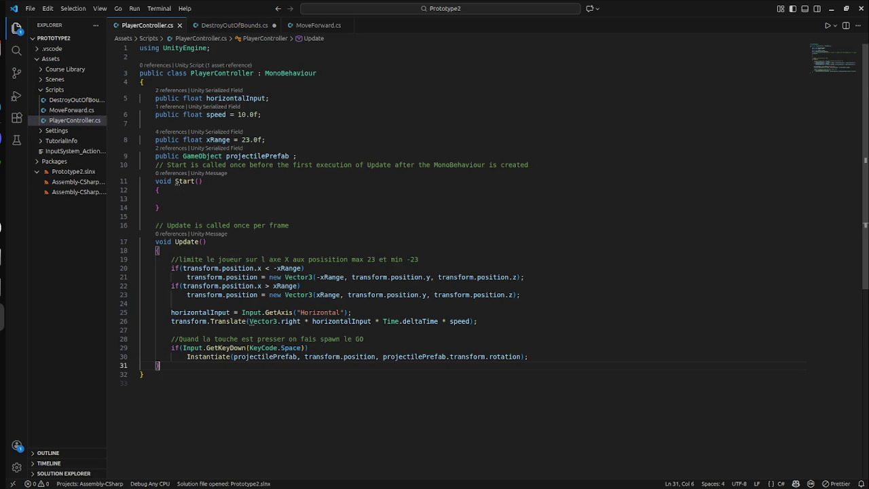
click(140, 383)
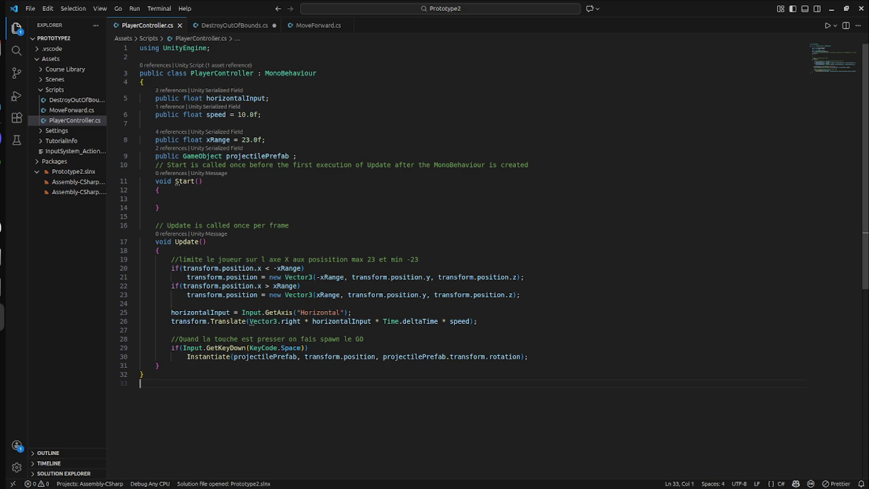
key(super)
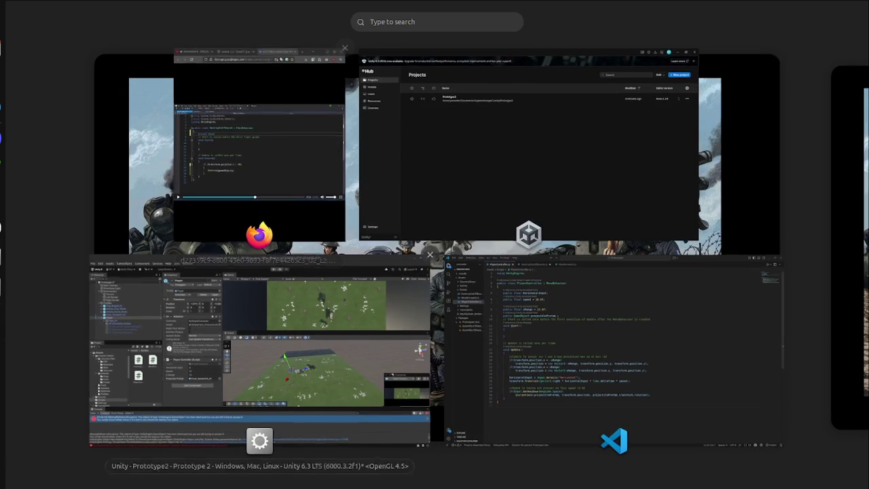
- Skip the Firefox lesson video forward to about 6:16 of 6:29
click(262, 146)
key(Right)
key(Right)
key(Right)
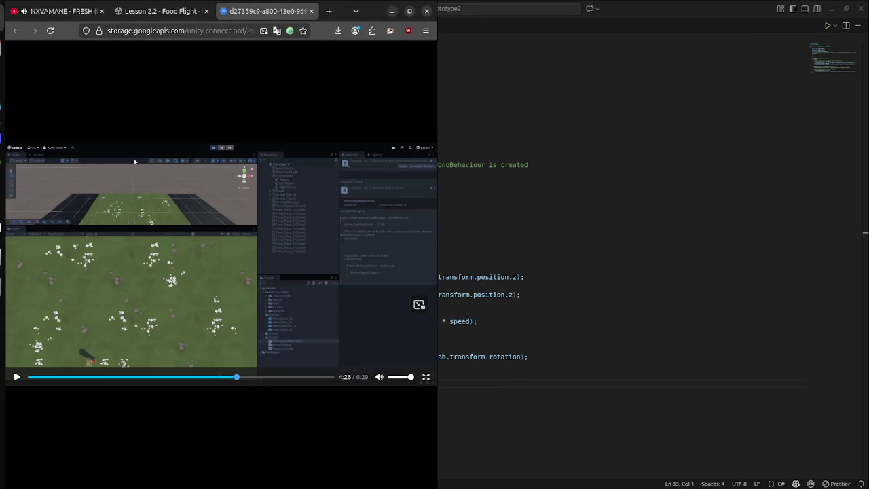
key(Right)
key(Right)
key(Right)
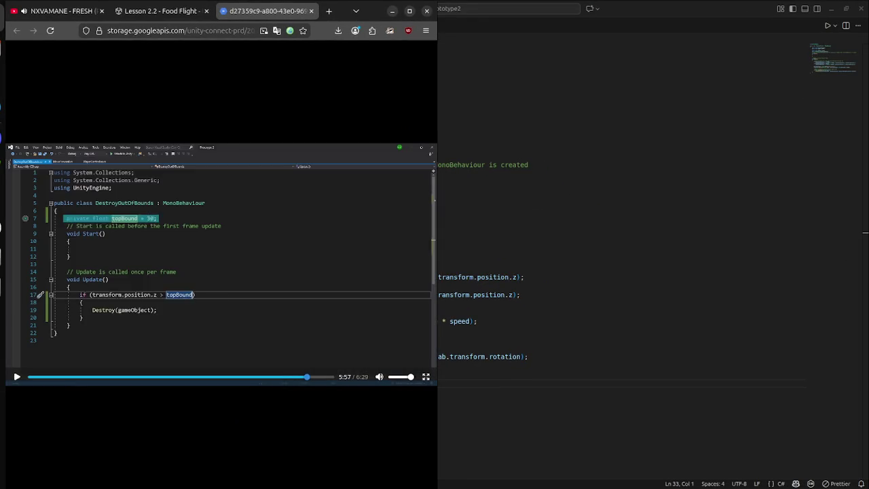
key(Right)
key(Right)
key(Right)
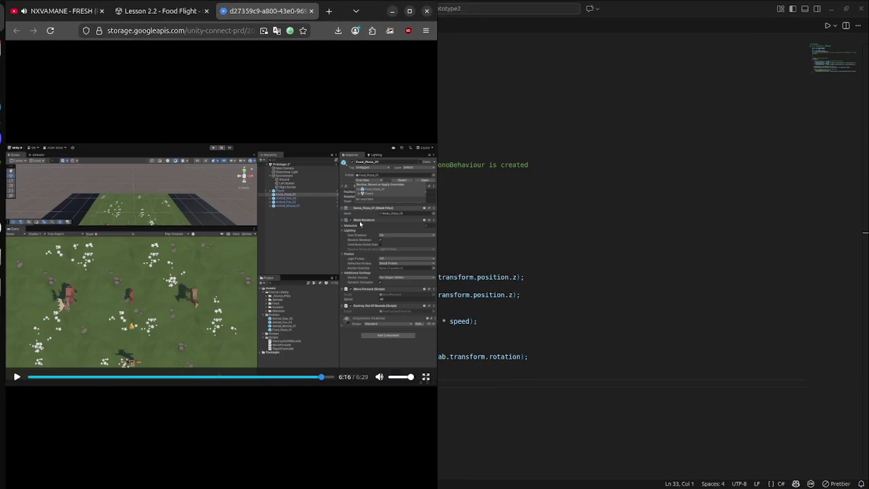
key(Right)
- Return to DestroyOutOfBounds.cs in VS Code, briefly bringing Unity forward on the way
key(alt+Tab)
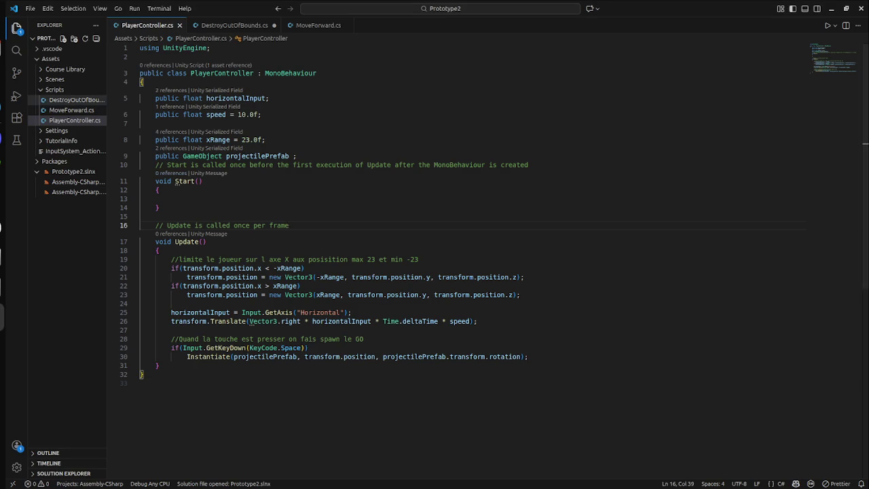
click(74, 99)
key(super)
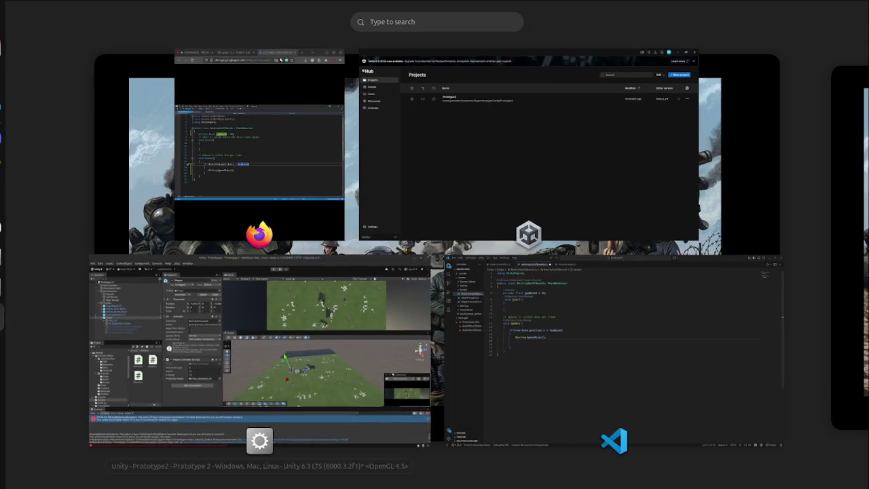
click(261, 332)
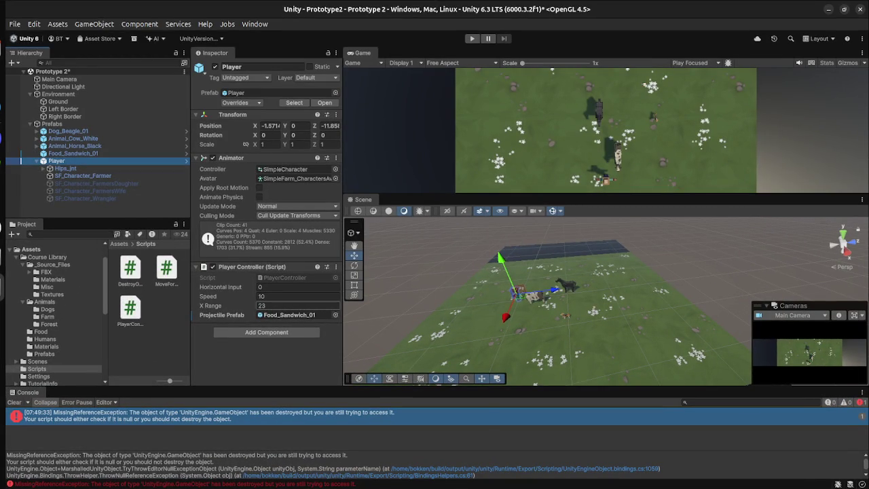
key(super)
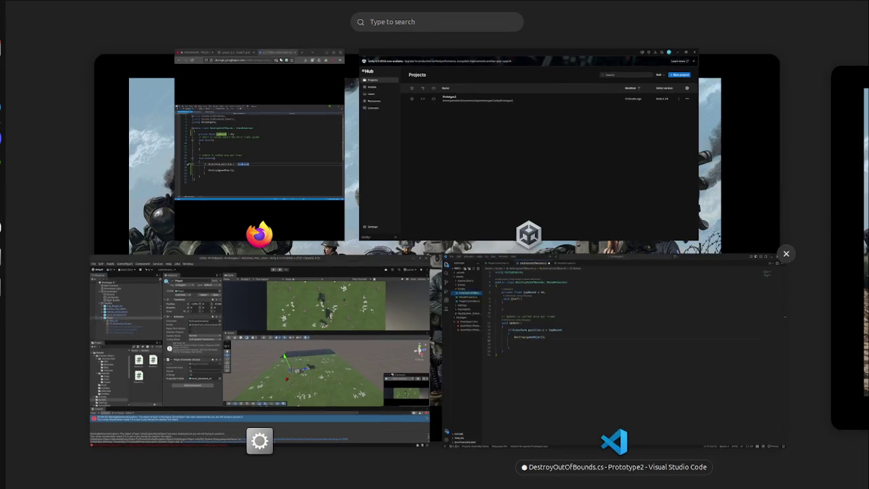
click(614, 346)
key(super)
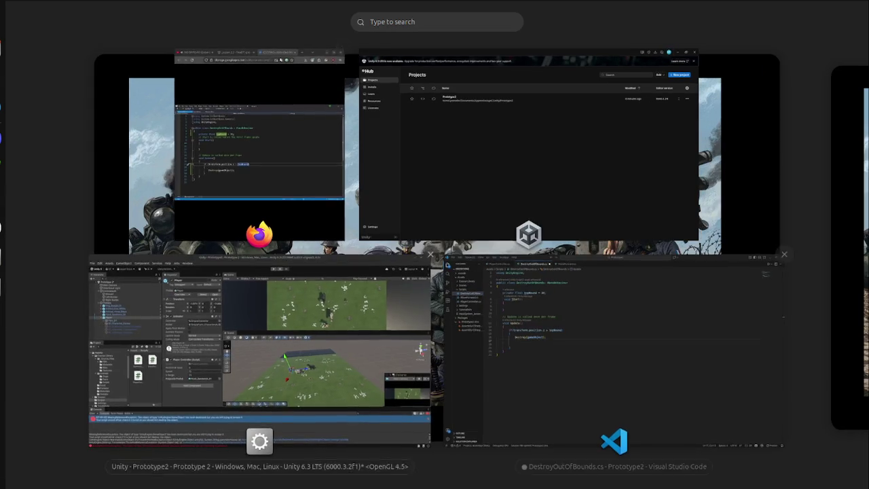
- Comment out the topBound declaration with //, replace topBound in the if condition with 30, and save
key(super)
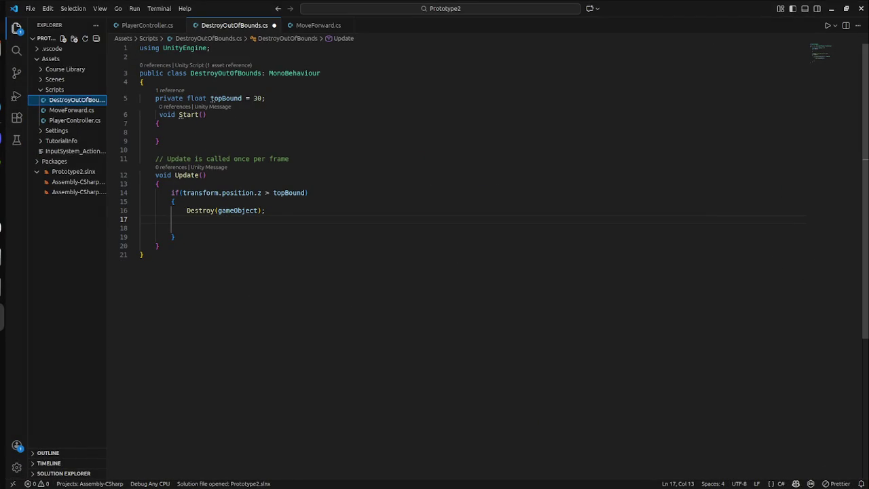
key(super)
key(super)
click(265, 97)
key(Home)
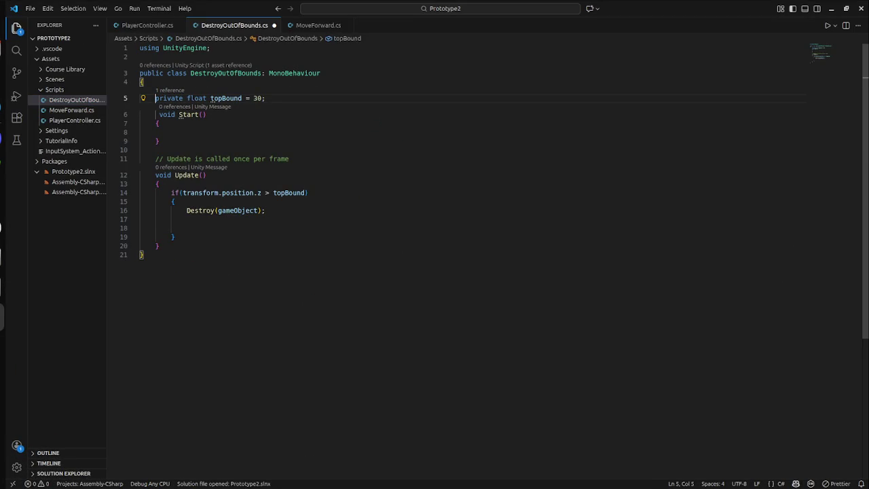
text(//)
double_click(289, 184)
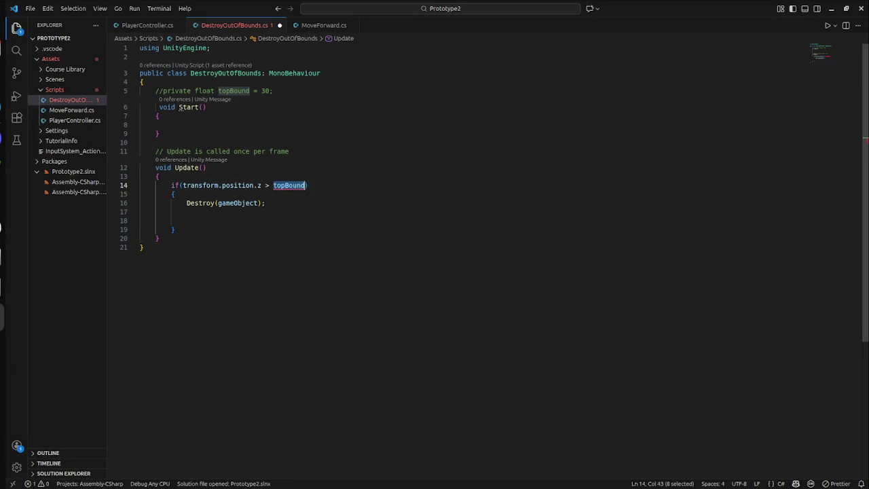
text(30)
key(Up)
key(Up)
key(ctrl+s)
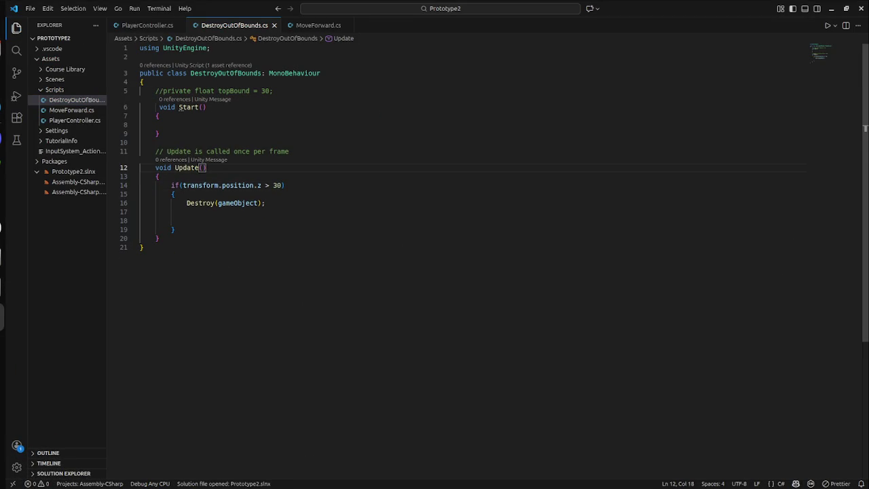
key(super)
click(264, 349)
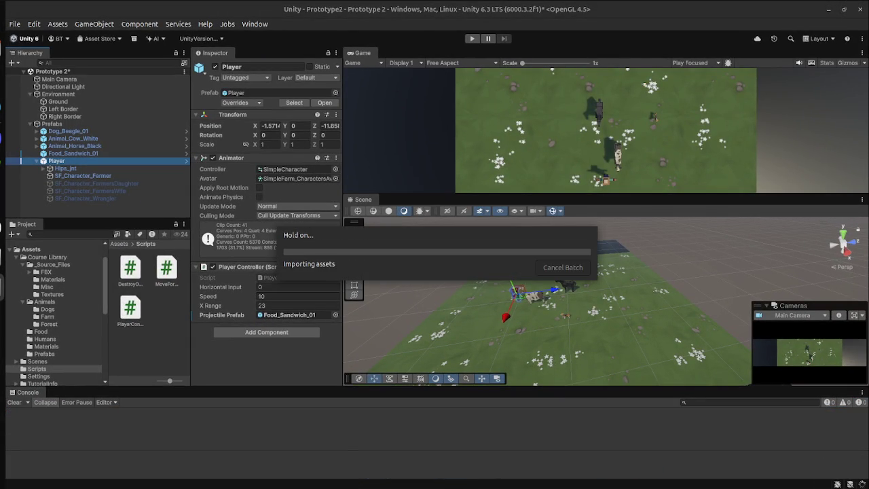
- Play-test the game with Ctrl+P, hitting a MissingReferenceException, and go back to DestroyOutOfBounds.cs
key(ctrl+p)
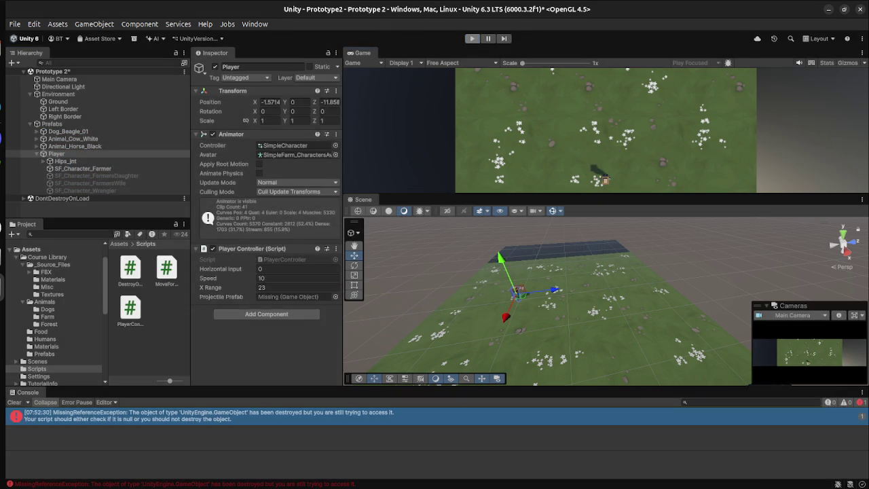
key(super)
click(747, 258)
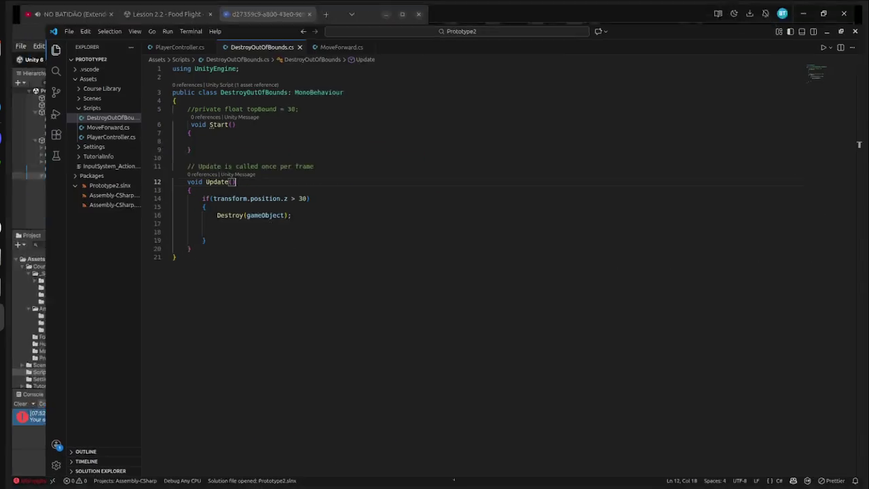
- Restore the topBound = 30 declaration, compare z against topBound again, and save
double_click(278, 185)
text(topBound)
click(224, 90)
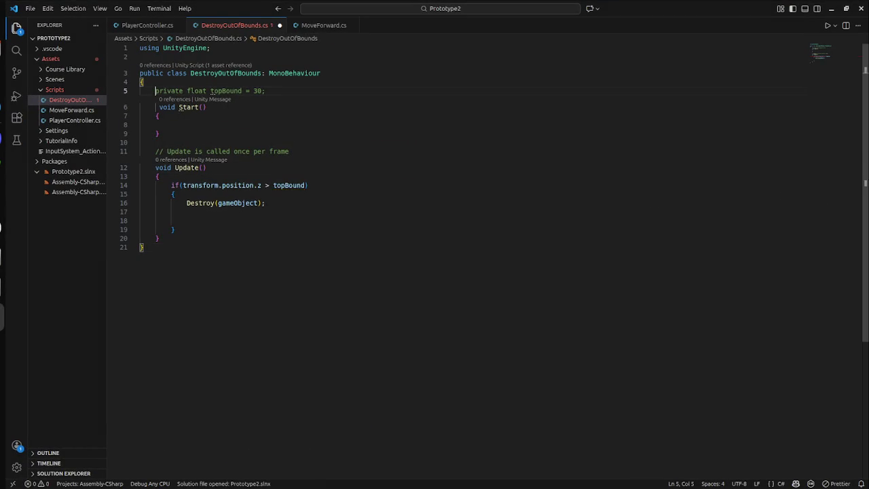
key(ctrl+slash)
click(176, 237)
key(ctrl+s)
- Remove the blank line inside the if block, then check PlayerController.cs and Unity
click(187, 219)
key(BackSpace)
key(BackSpace)
key(BackSpace)
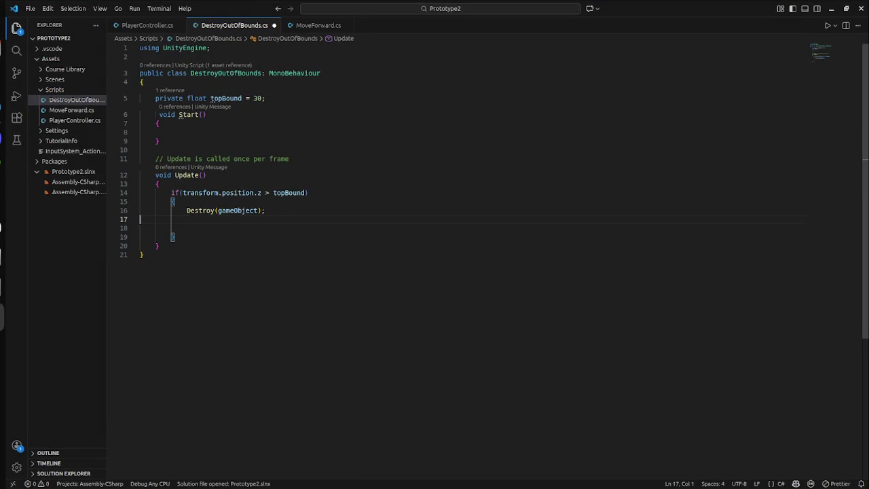
click(74, 120)
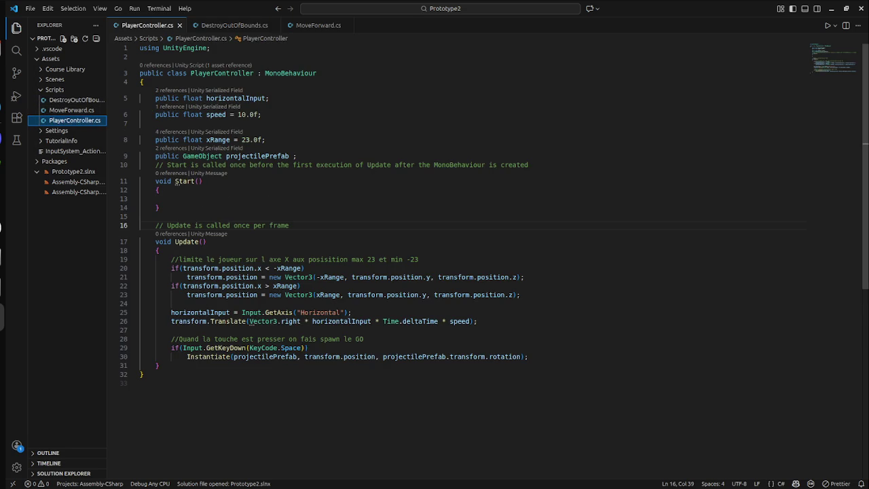
key(super)
click(258, 353)
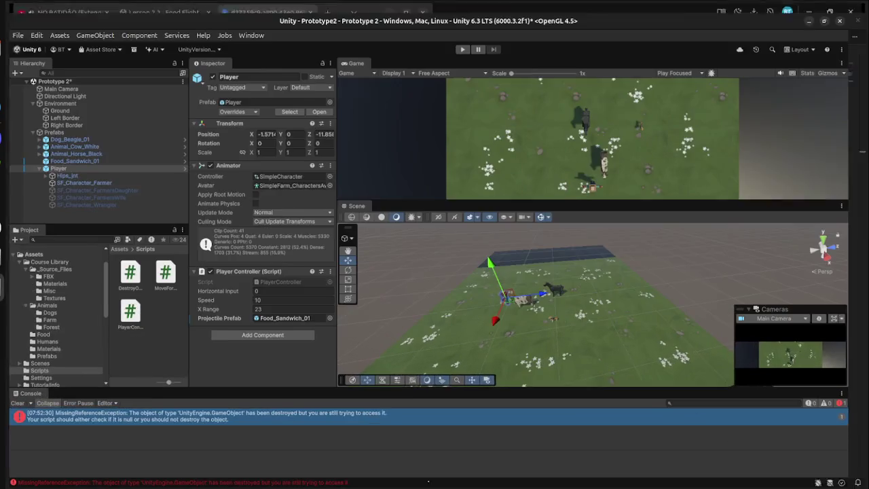
- Rewind the Firefox tutorial video to about 1:36, then close the extra tab back to the lesson
key(super)
click(259, 136)
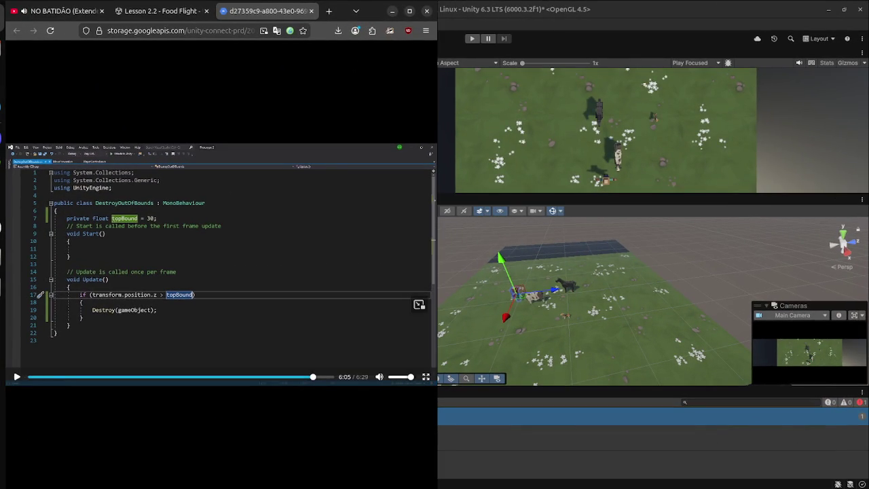
click(104, 377)
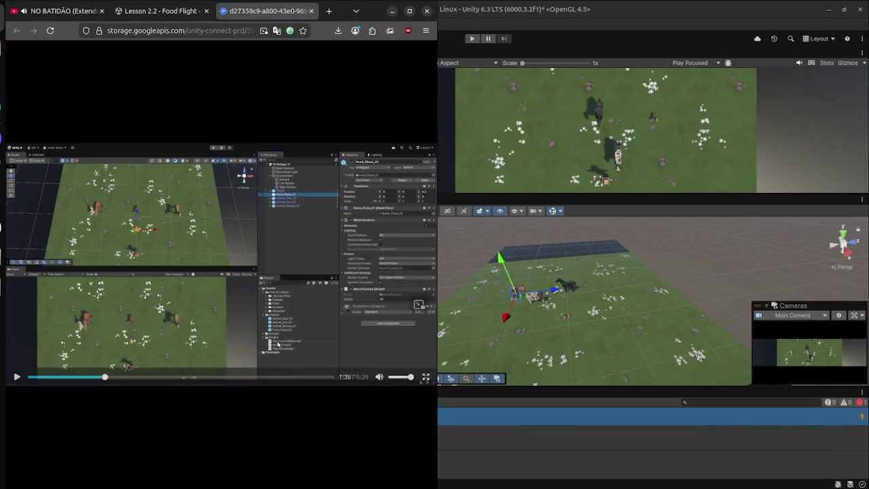
click(312, 11)
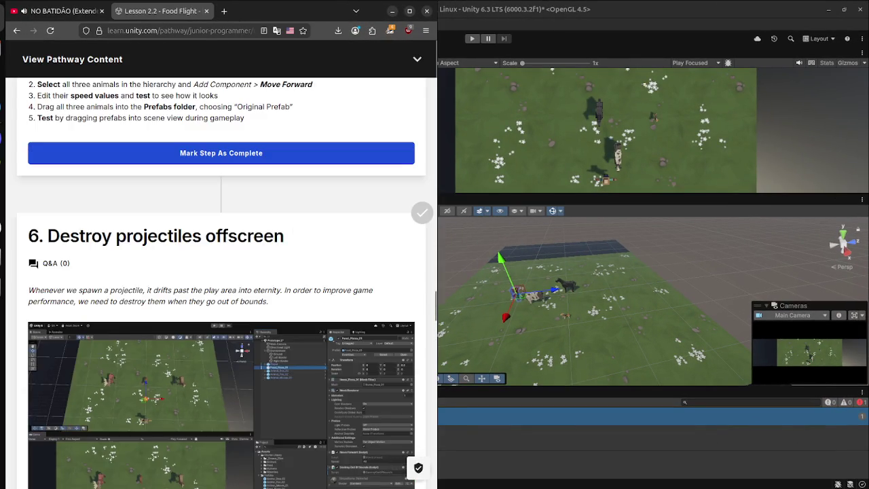
scroll(140, 102, up, 3)
- Open the lesson's animals video in its own tab, skim to its end, and close it
right_click(222, 168)
click(258, 250)
click(265, 11)
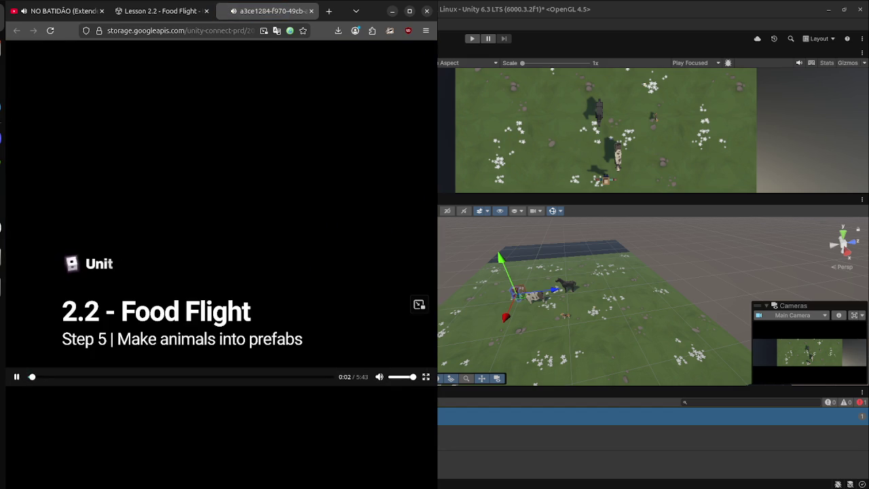
key(Right)
key(Right)
key(Right)
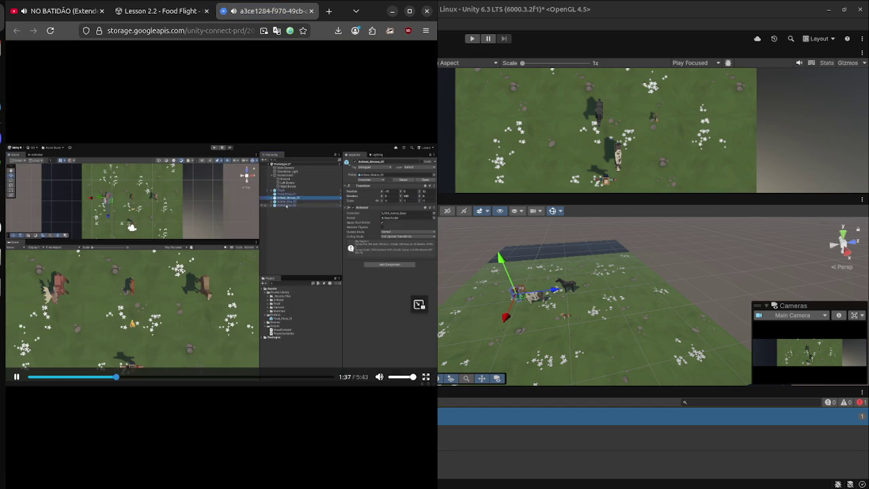
key(Left)
key(Left)
key(Left)
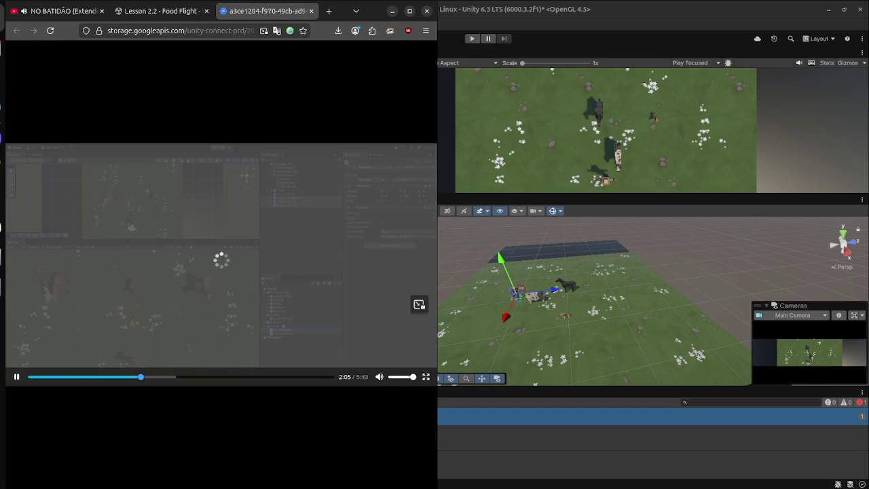
key(Right)
key(Right)
key(Right)
key(Right)
key(Right)
key(Right)
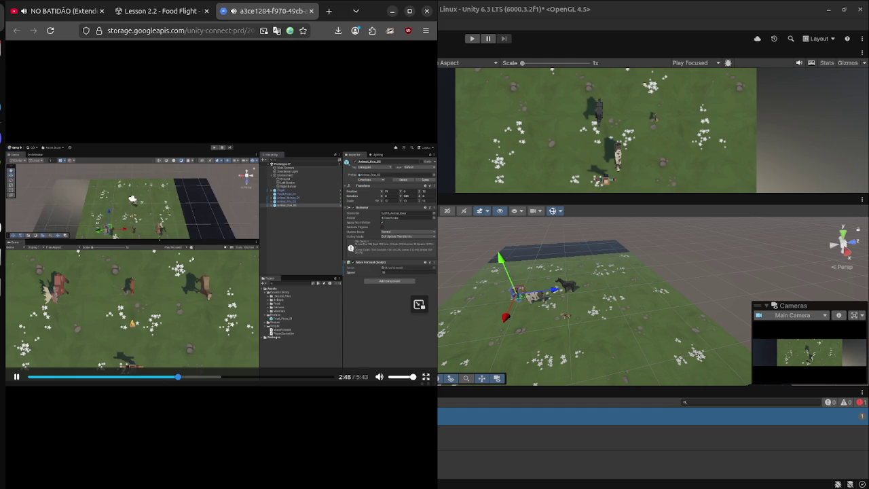
key(Right)
key(Right)
key(Right)
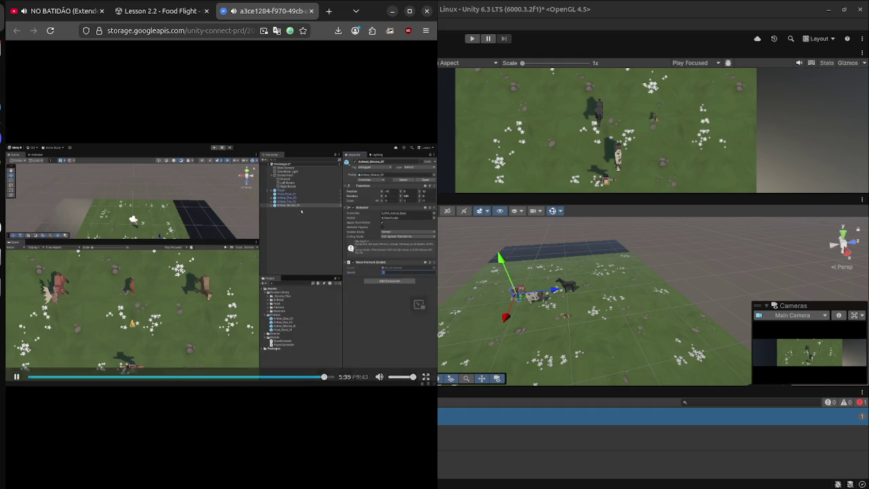
click(311, 11)
- Scroll up to the Instantiate step and seek its code video to the finished Instantiate line
scroll(221, 272, up, 10)
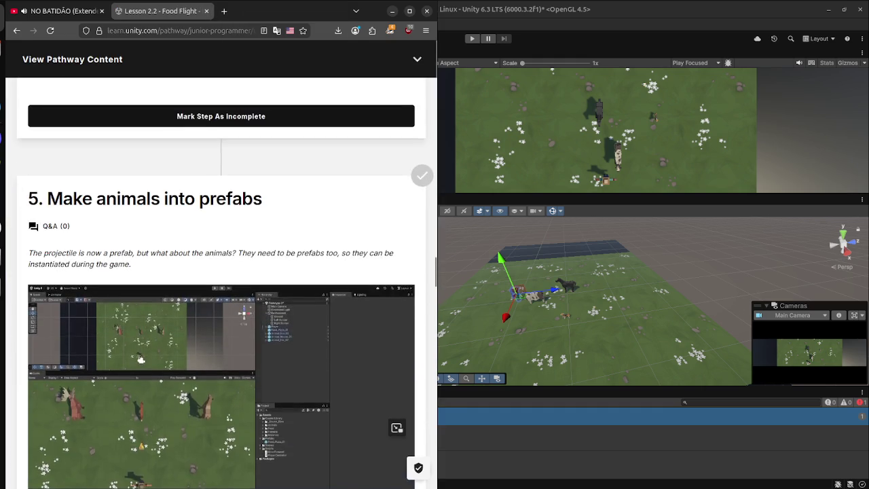
scroll(220, 271, up, 5)
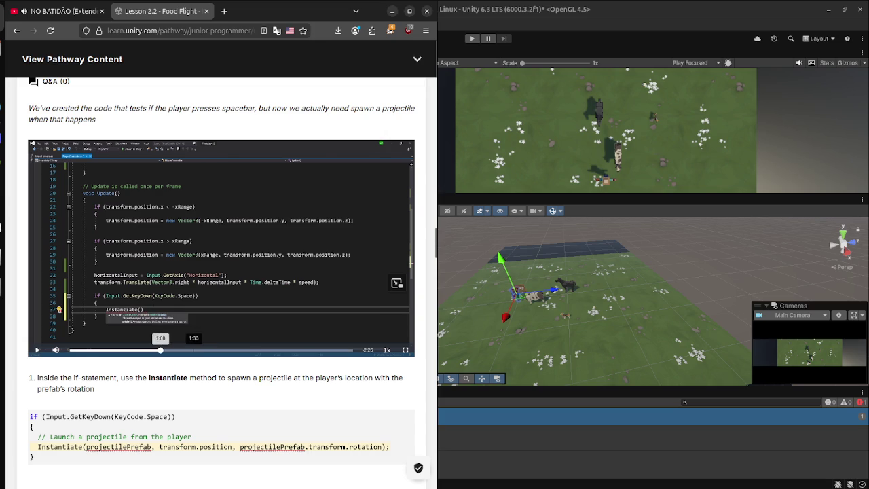
click(184, 350)
click(315, 349)
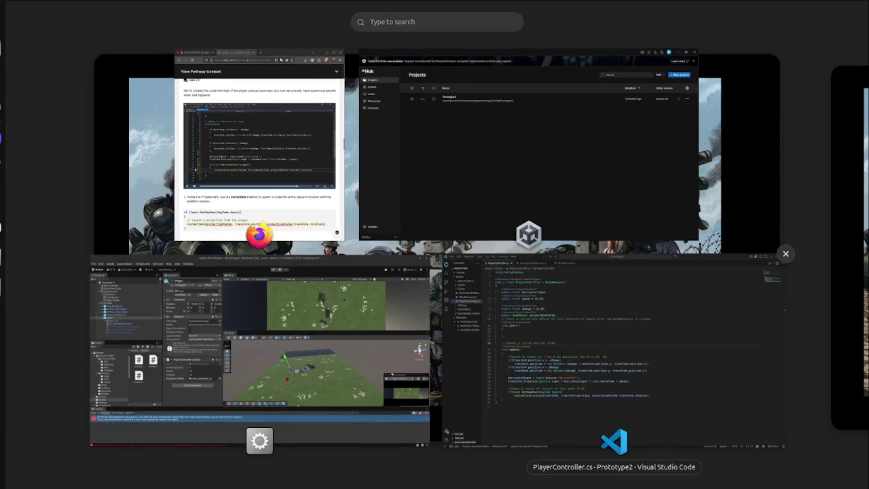
- Tile VS Code with PlayerController.cs beside the lesson page and widen it
click(502, 285)
key(super+Right)
click(590, 366)
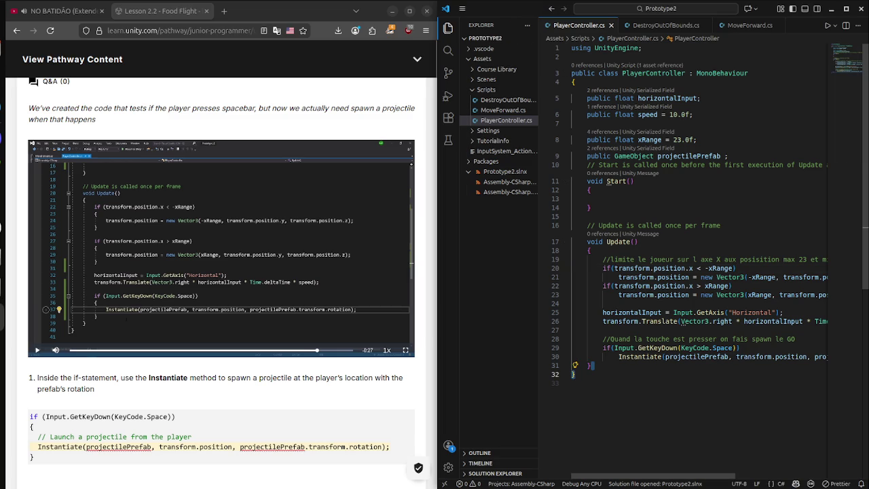
mouse_move(1, 5)
click(553, 291)
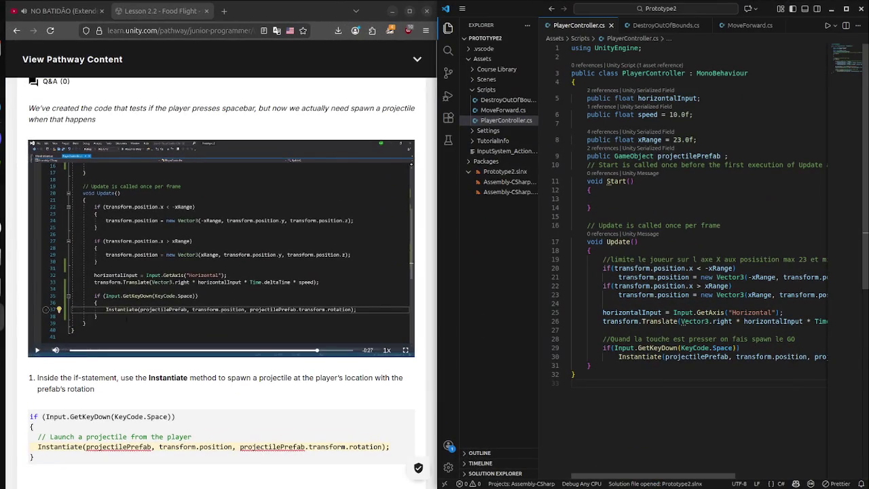
click(691, 356)
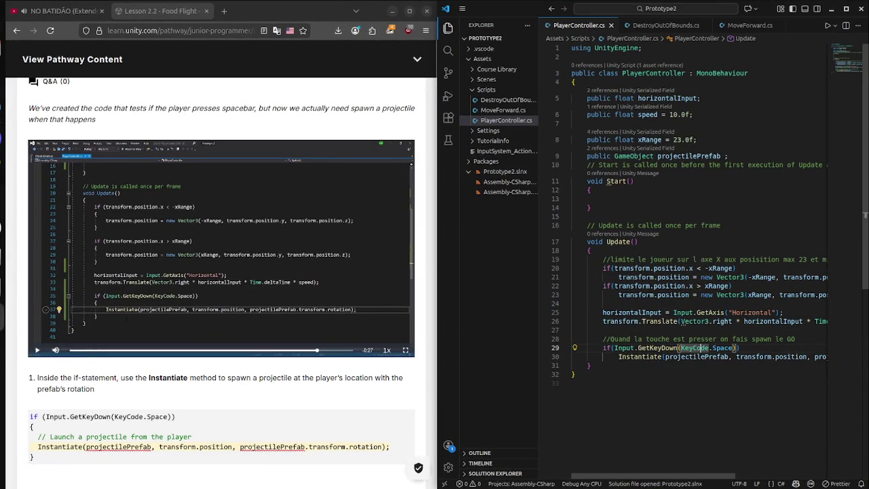
key(super)
key(super)
key(Down)
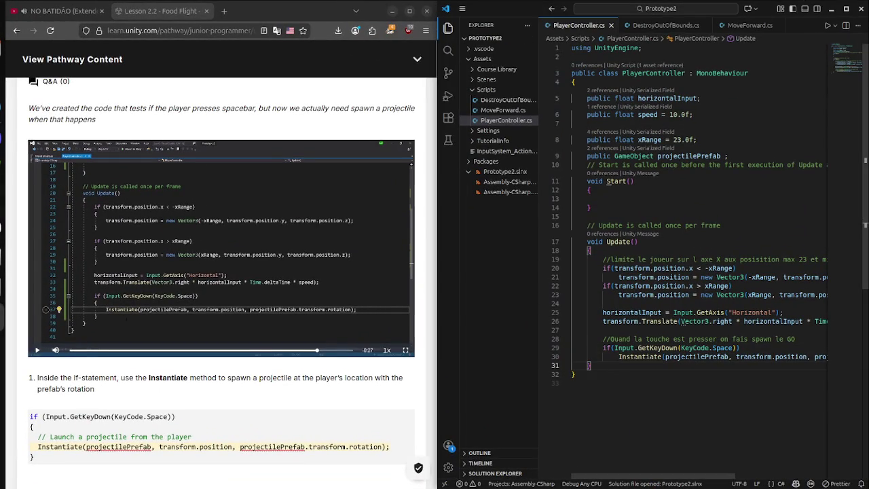
drag(437, 244, 346, 244)
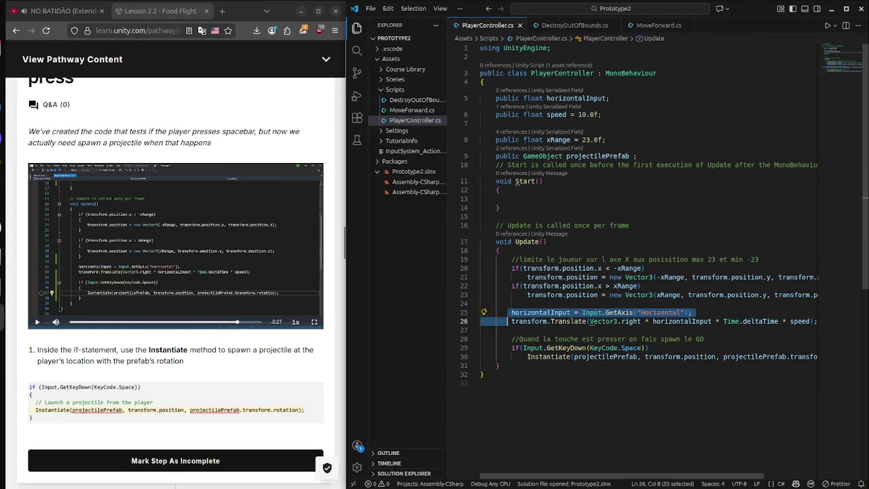
click(480, 374)
- Read through the line 30 Instantiate call and Update's braces, then switch to Unity
click(481, 365)
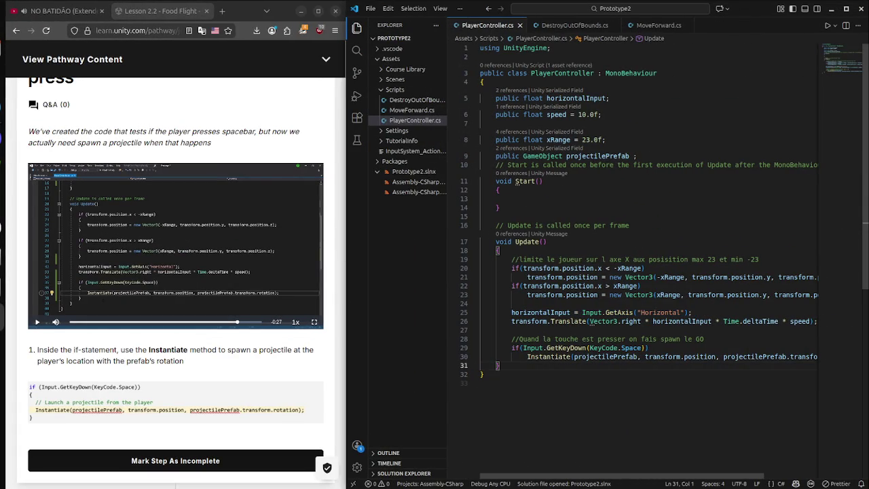
click(640, 356)
key(Right)
key(Right)
key(Right)
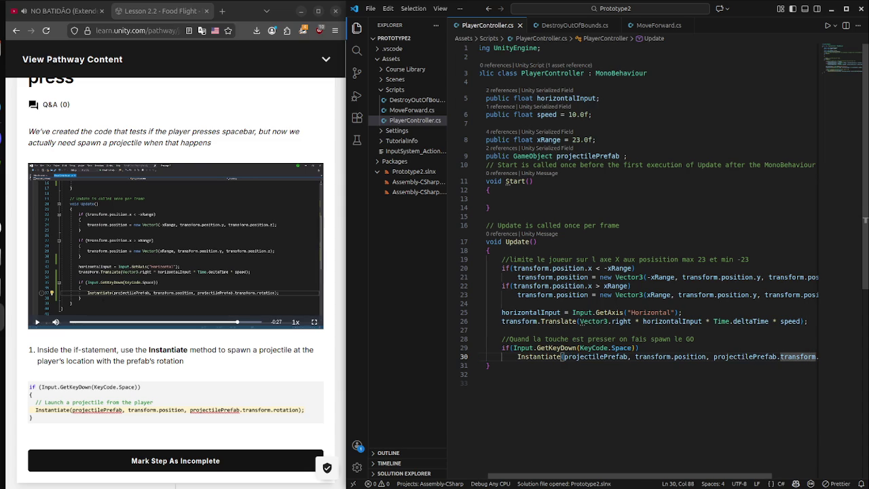
key(Right)
key(Right)
key(Right)
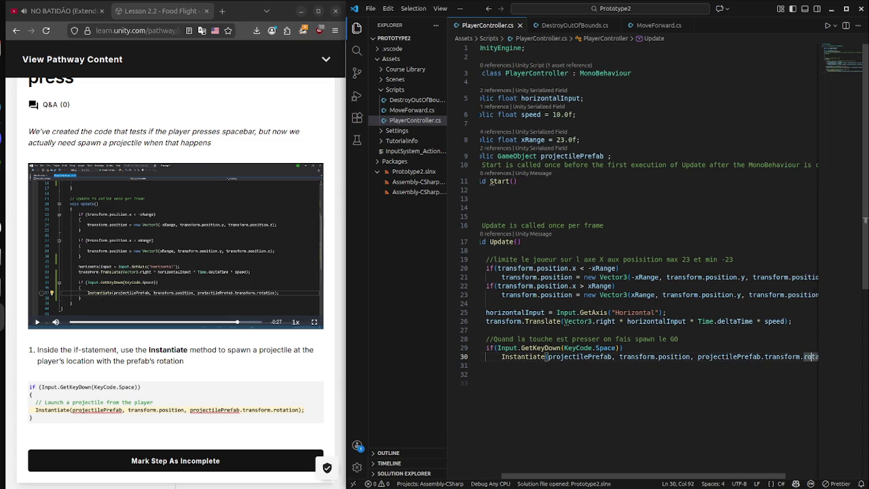
key(Right)
key(Right)
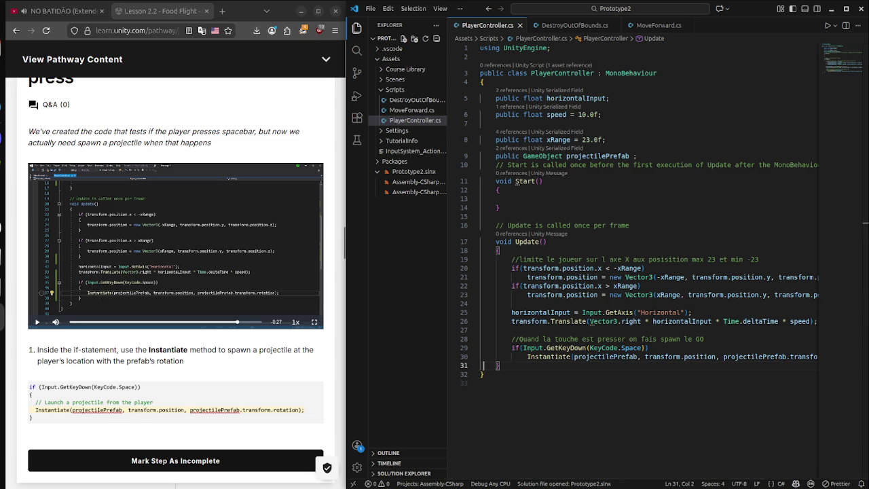
key(super)
click(326, 340)
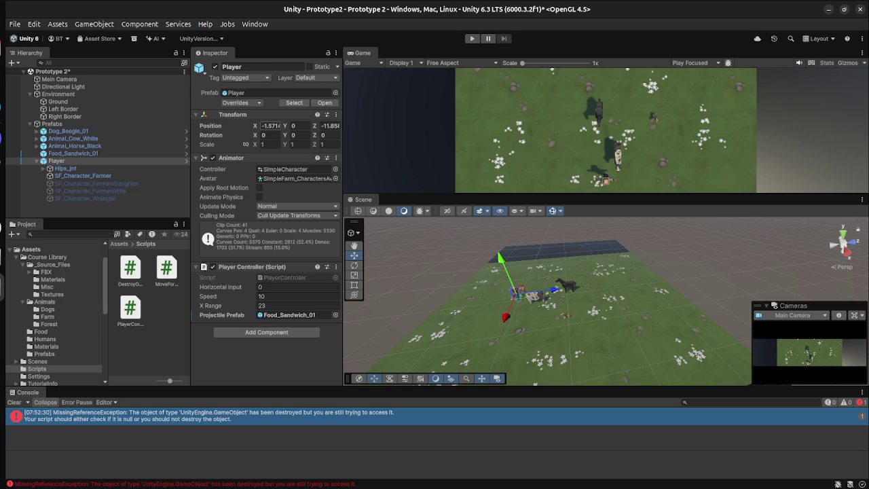
- Ping the Player prefab and inspect Food_Sandwich_01's Move Forward (speed 40) and Destroy Out Of Bounds scripts
click(237, 92)
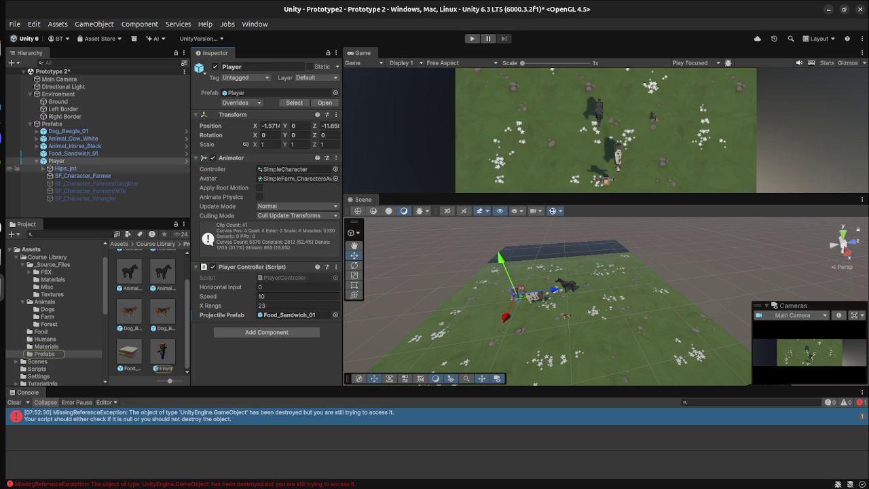
click(73, 153)
click(57, 160)
click(73, 153)
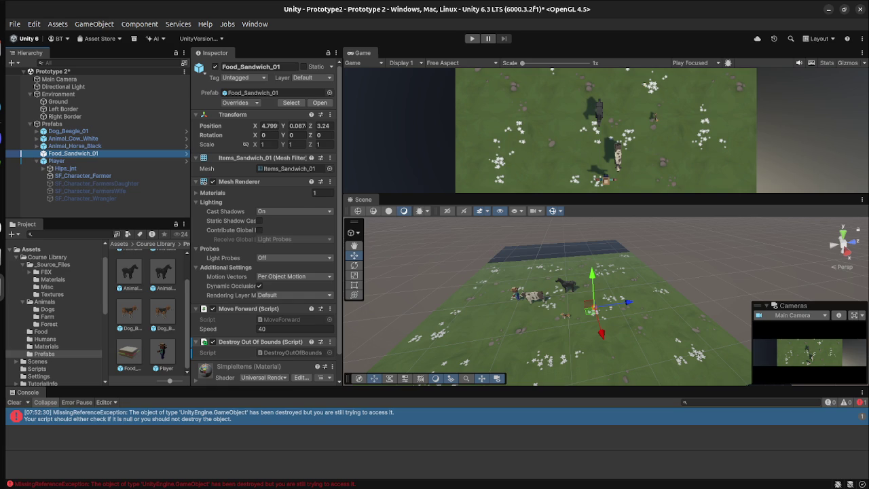
key(super)
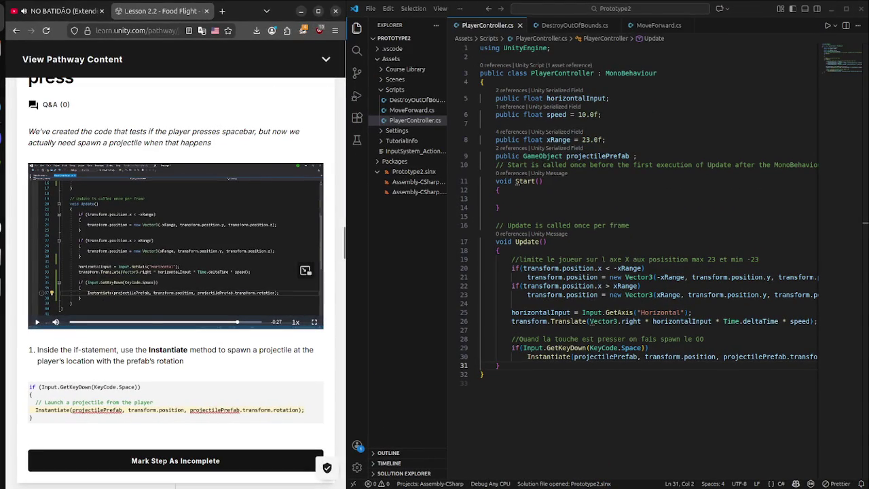
- Leave the Instantiate video and play step 5's 'Make animals into prefabs' video full screen
drag(237, 321, 147, 321)
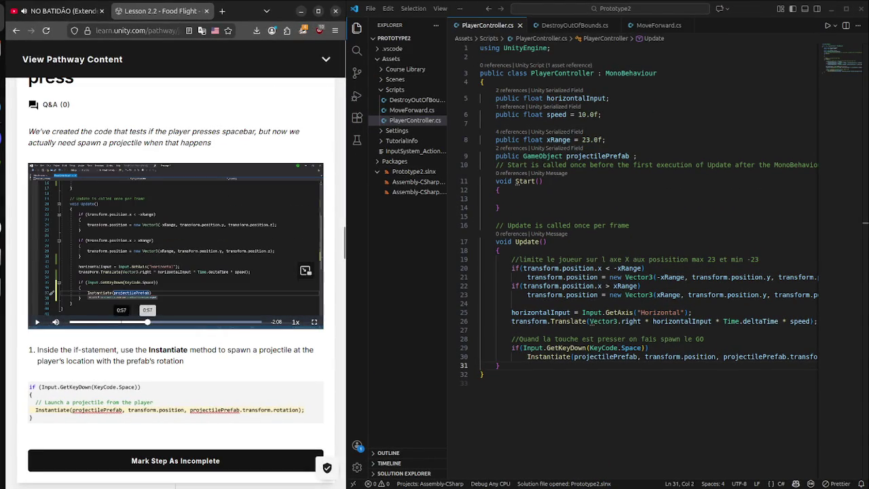
scroll(175, 271, down, 15)
scroll(175, 271, up, 3)
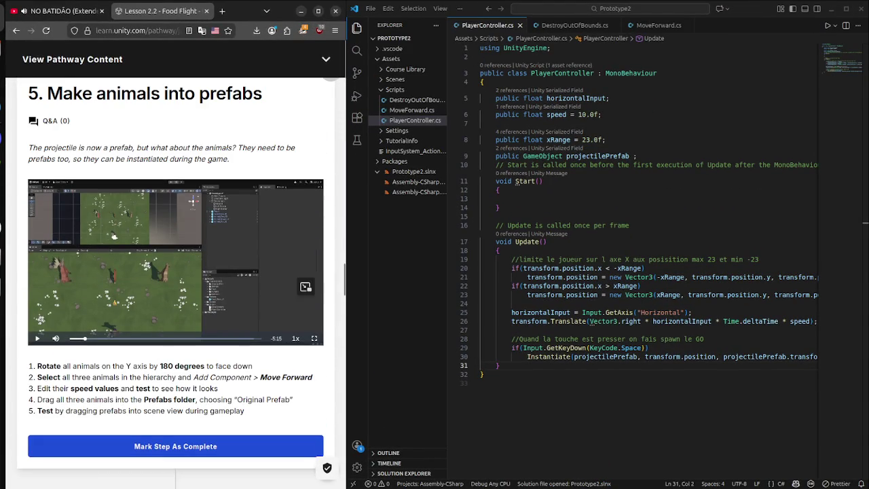
click(315, 338)
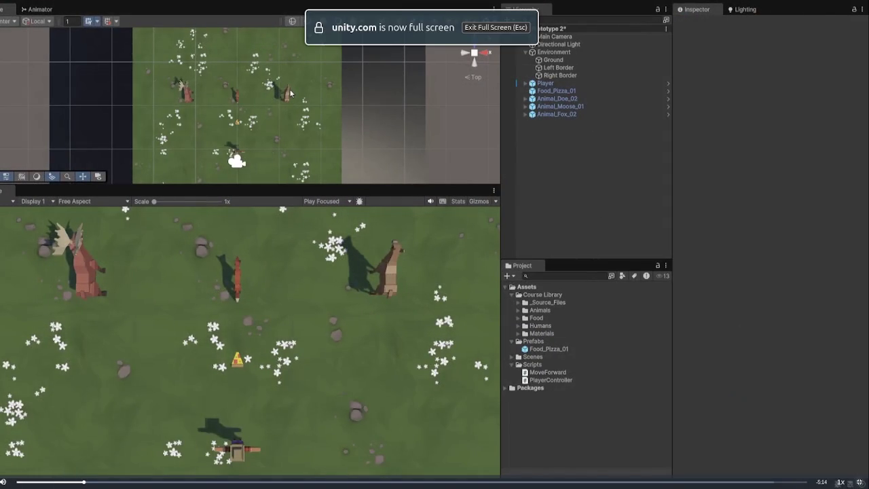
- Skip ahead in the video to where the animal prefabs appear, near the play-mode test
click(233, 481)
click(414, 481)
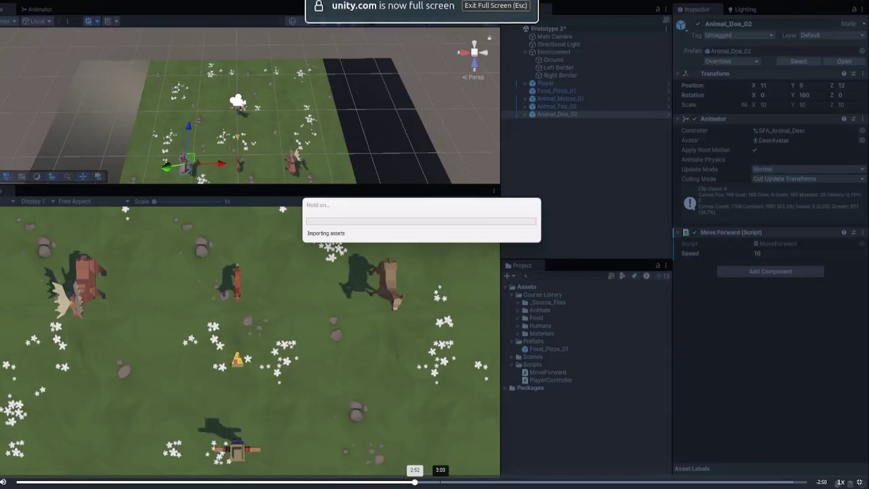
click(548, 481)
click(599, 481)
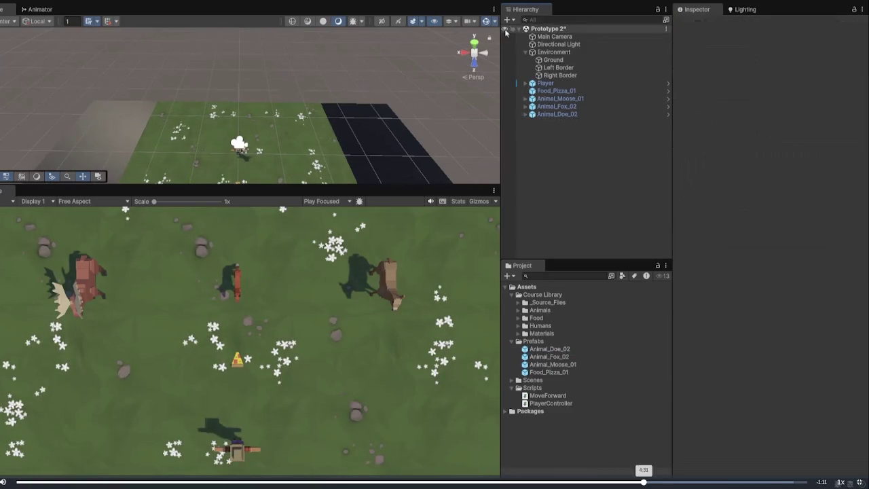
click(695, 481)
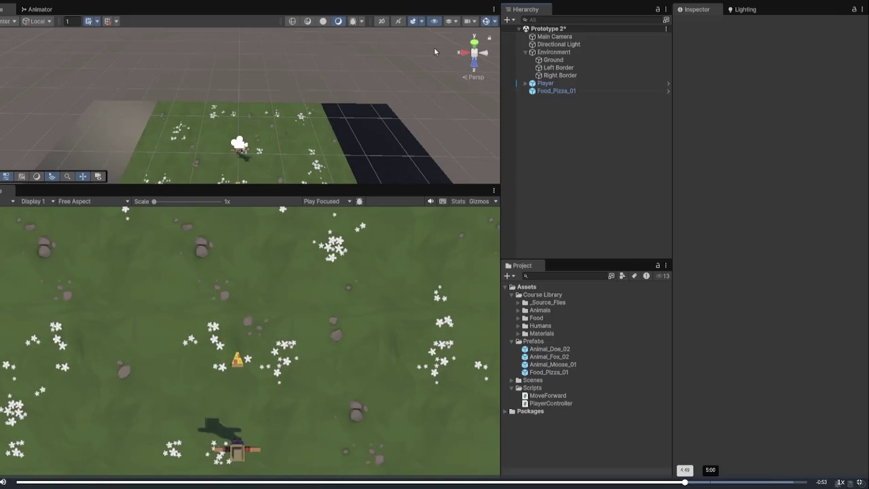